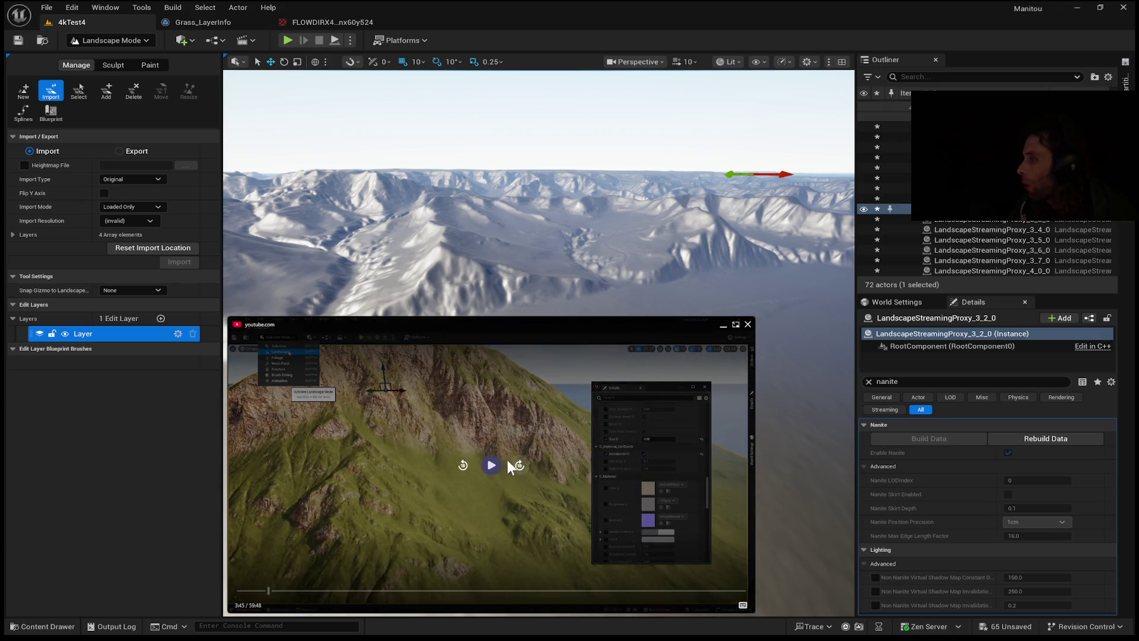
Start the landscape tutorial video playing in the picture-in-picture window.
left_click(491, 465)
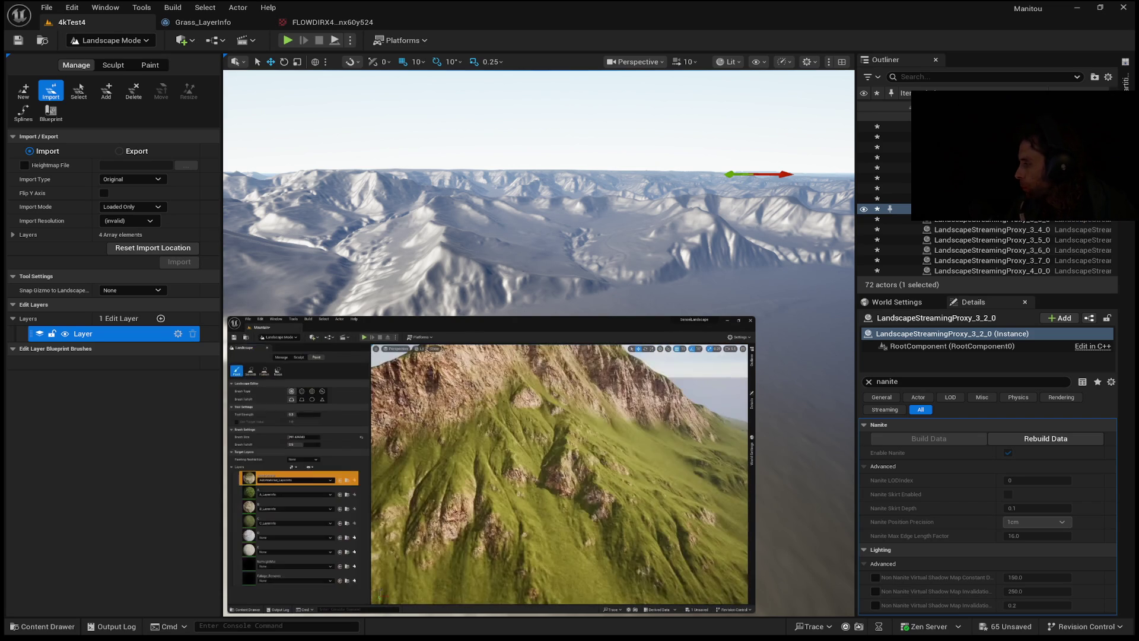
mouse_move(286, 505)
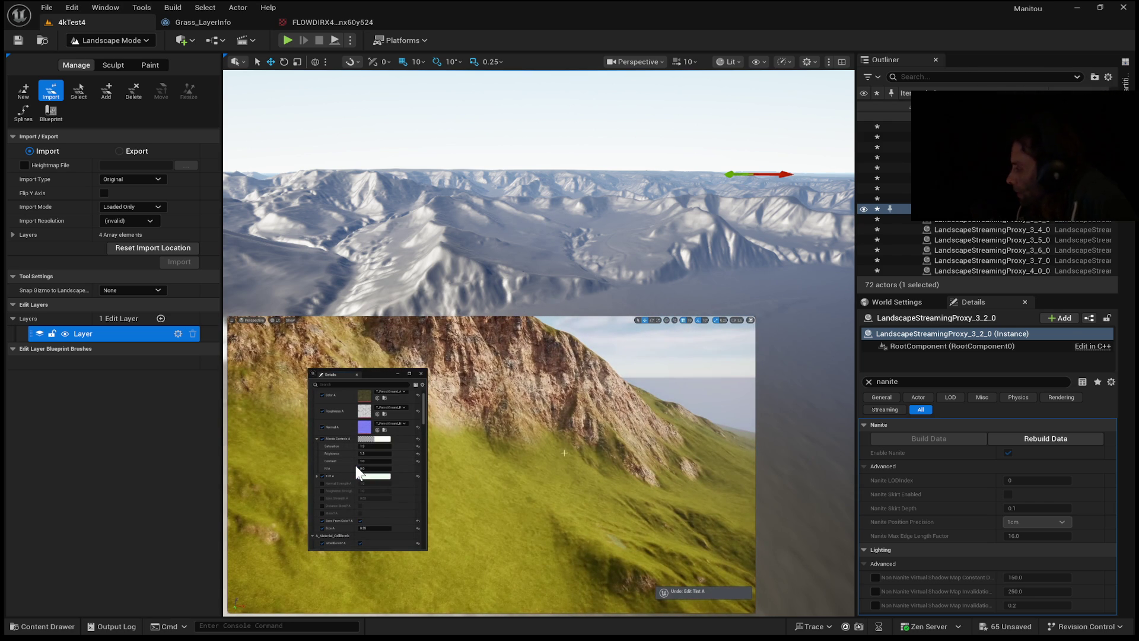
Let the tutorial play on to about 10:28 of its 59:48 runtime.
mouse_move(422, 386)
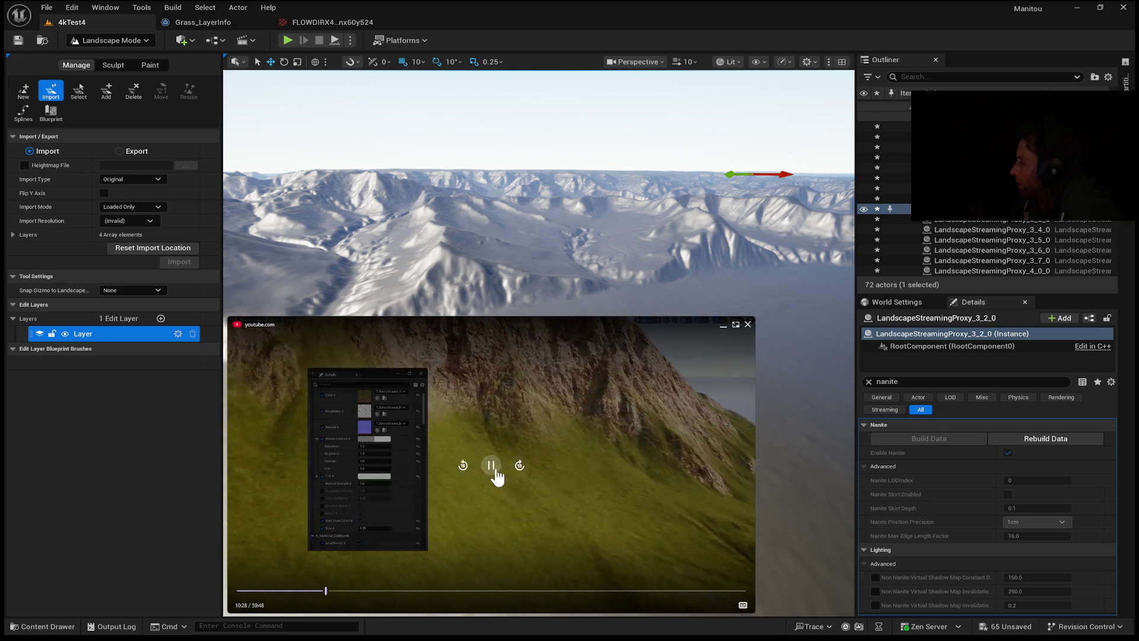
Rewind the tutorial, pause it at 7:17 on the mountain shot, then switch landscape tools to Paint.
left_click(307, 591)
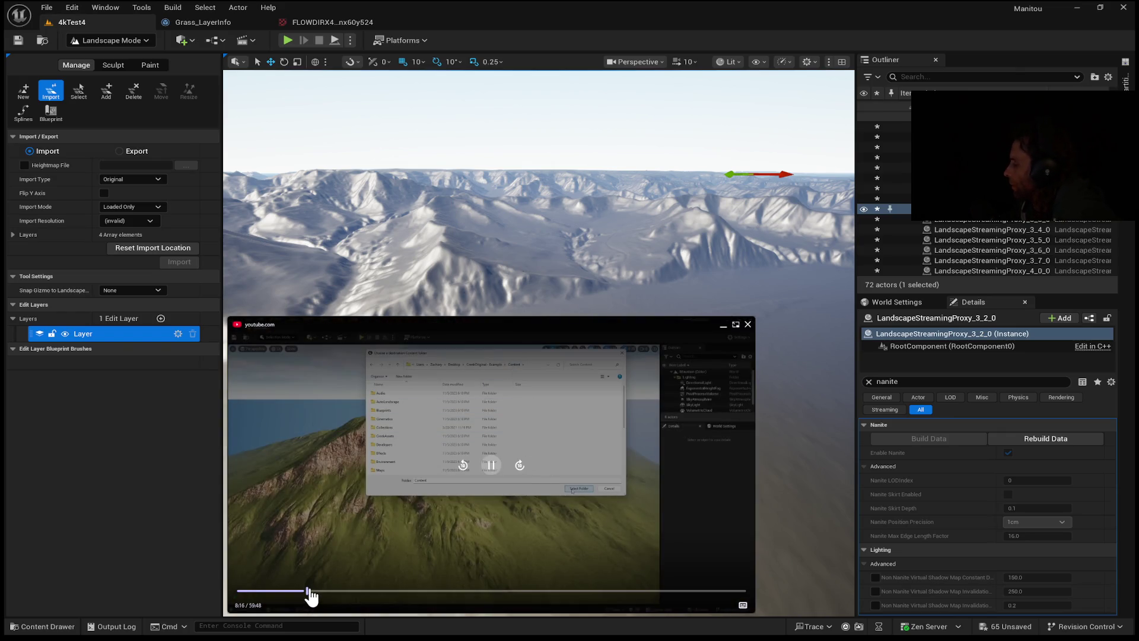
left_click(299, 591)
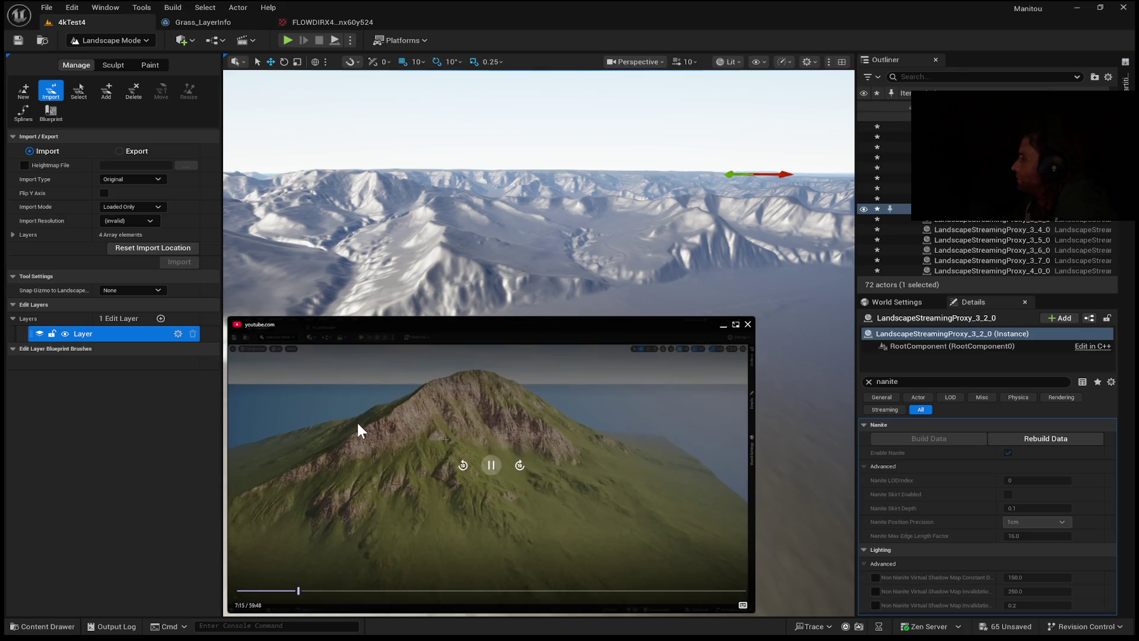
left_click(491, 467)
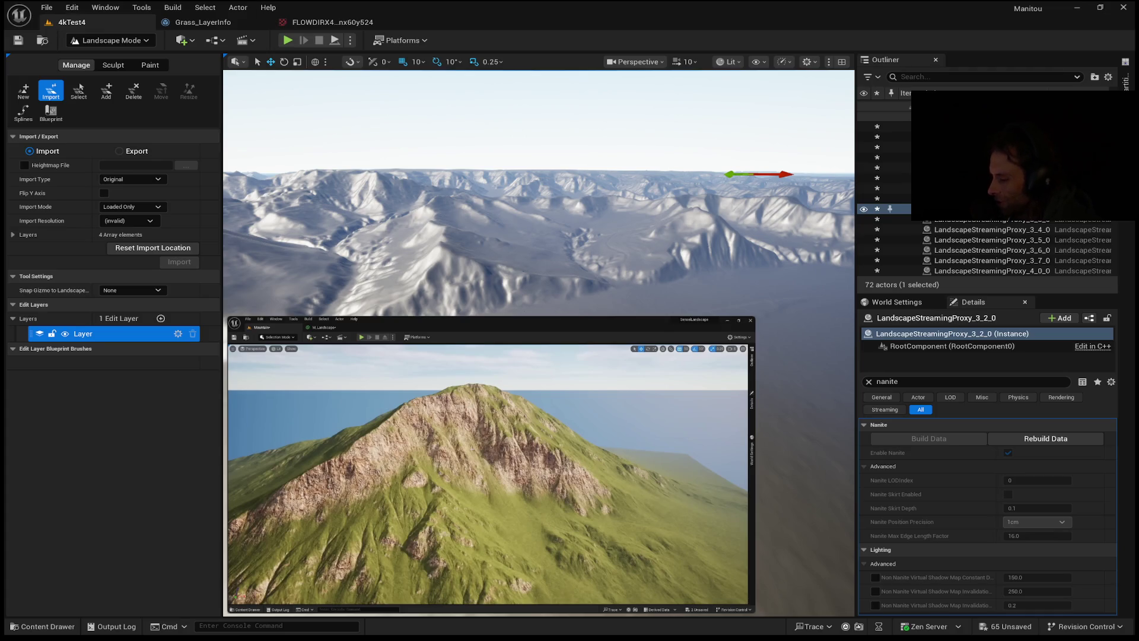
mouse_move(386, 498)
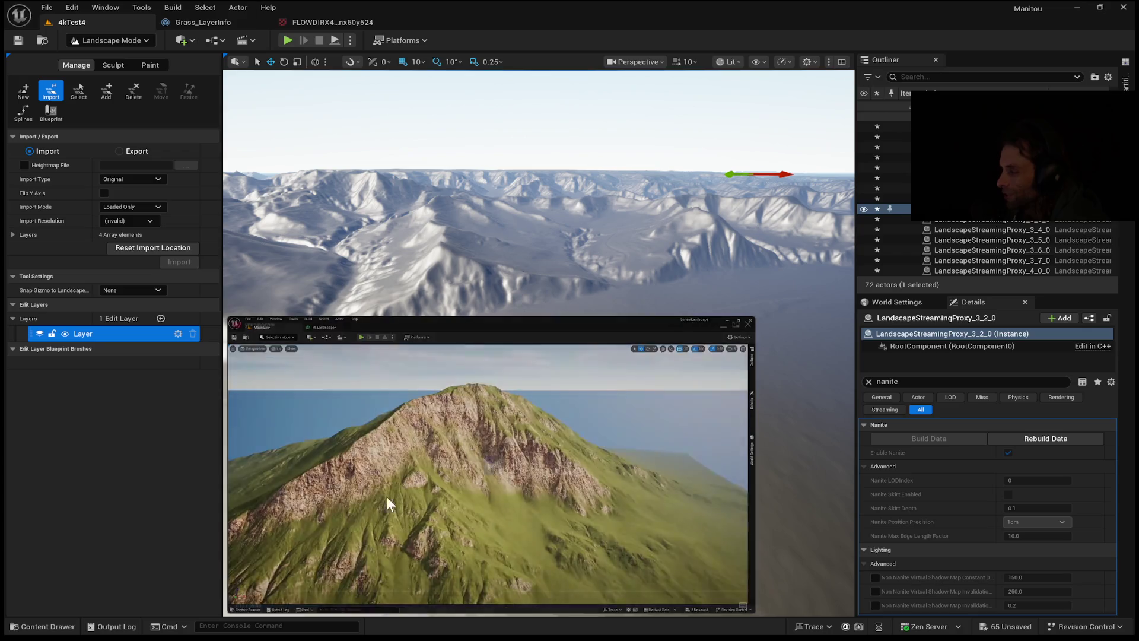
left_click(542, 482)
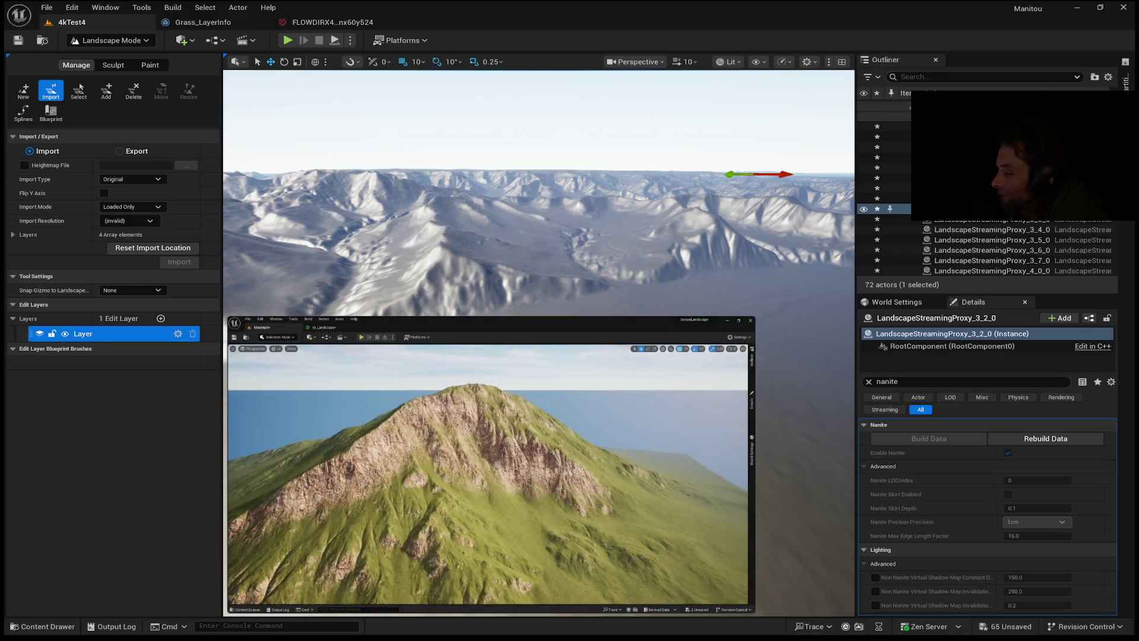
mouse_move(381, 423)
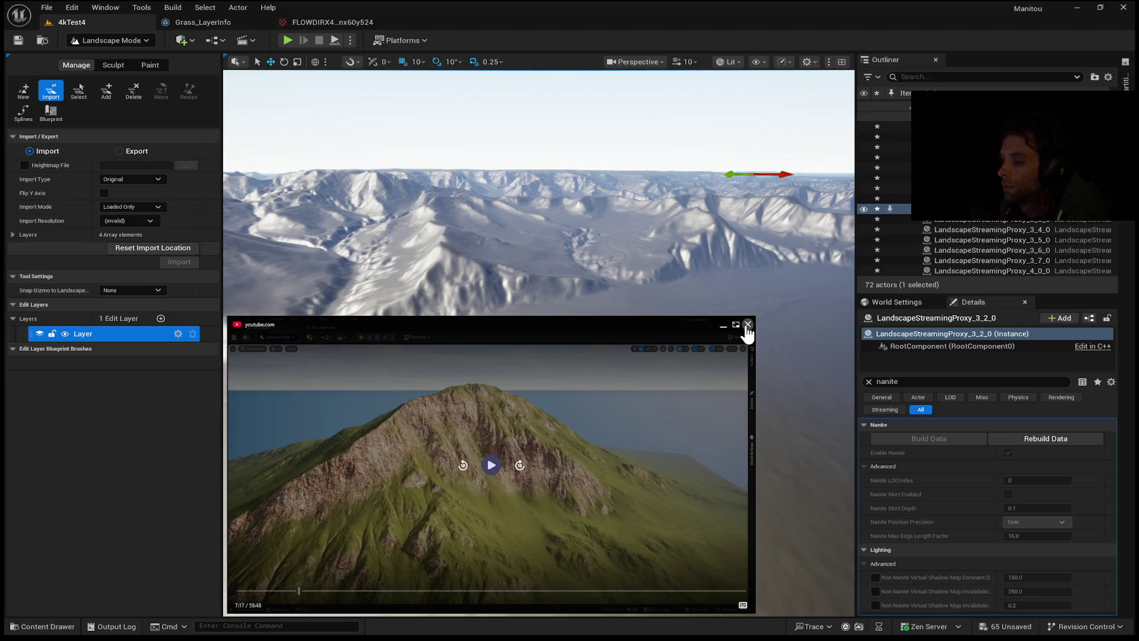
left_click(154, 64)
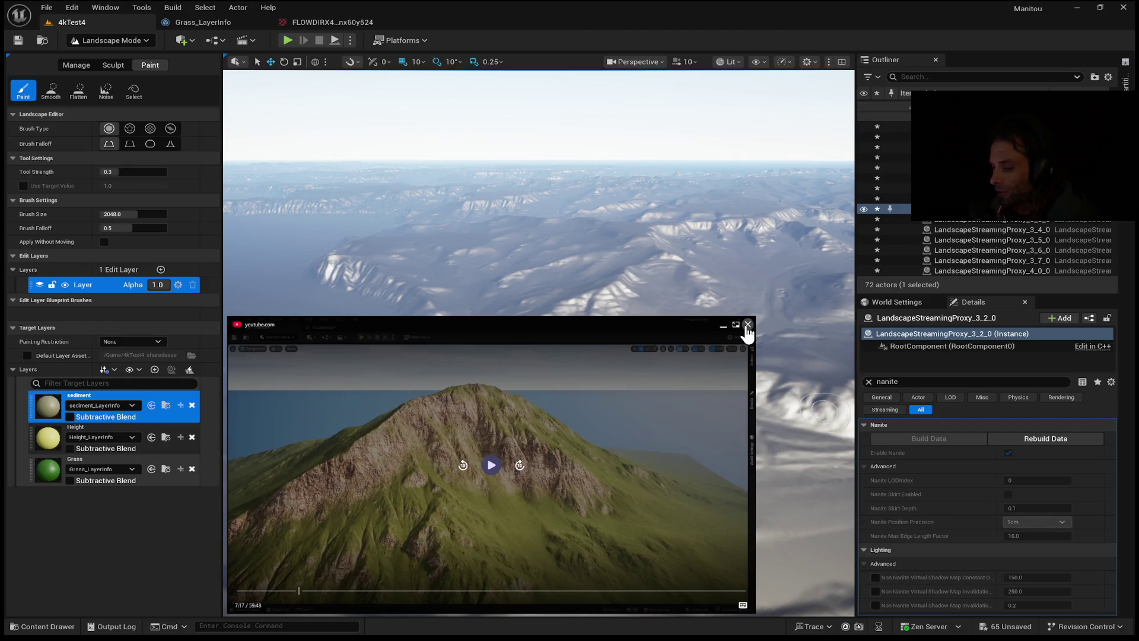
Scroll the Paint tools showing sediment, Height and Grass layers at brush size 2048.
scroll(124, 463, "down", 2)
Scroll back up through the landscape Paint panel's layer settings.
scroll(123, 463, "up", 2)
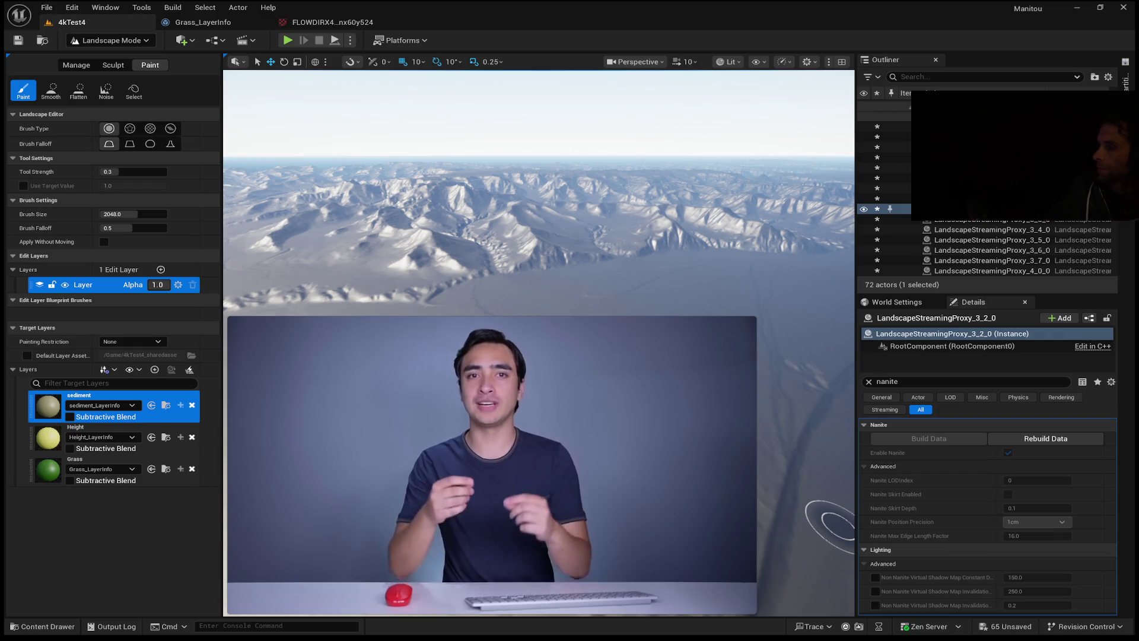
left_click(492, 466)
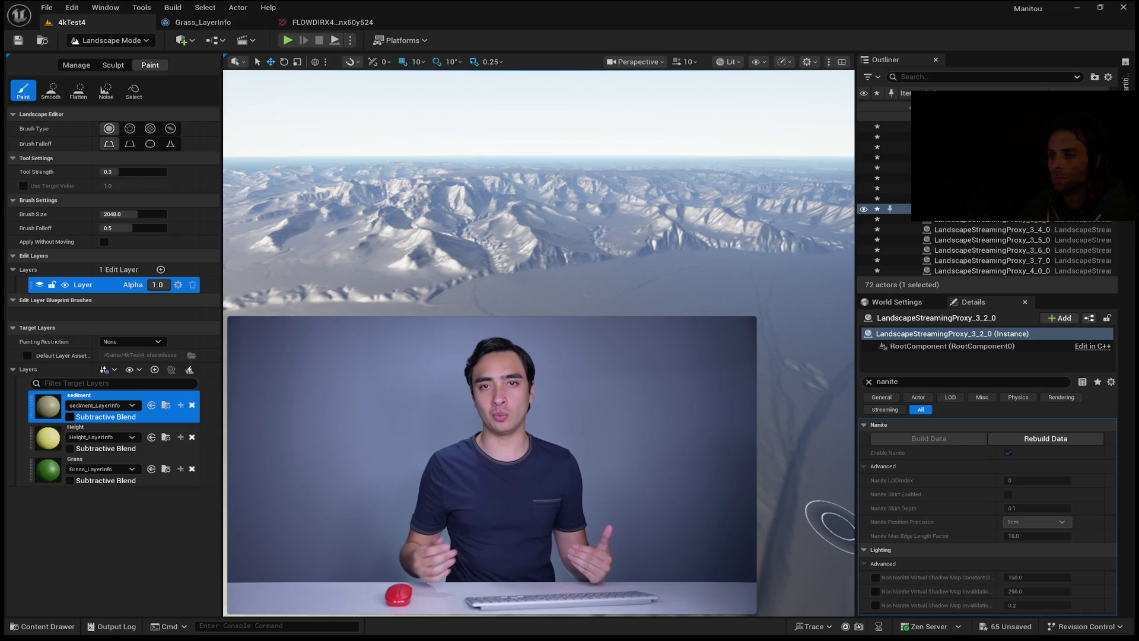
mouse_move(495, 475)
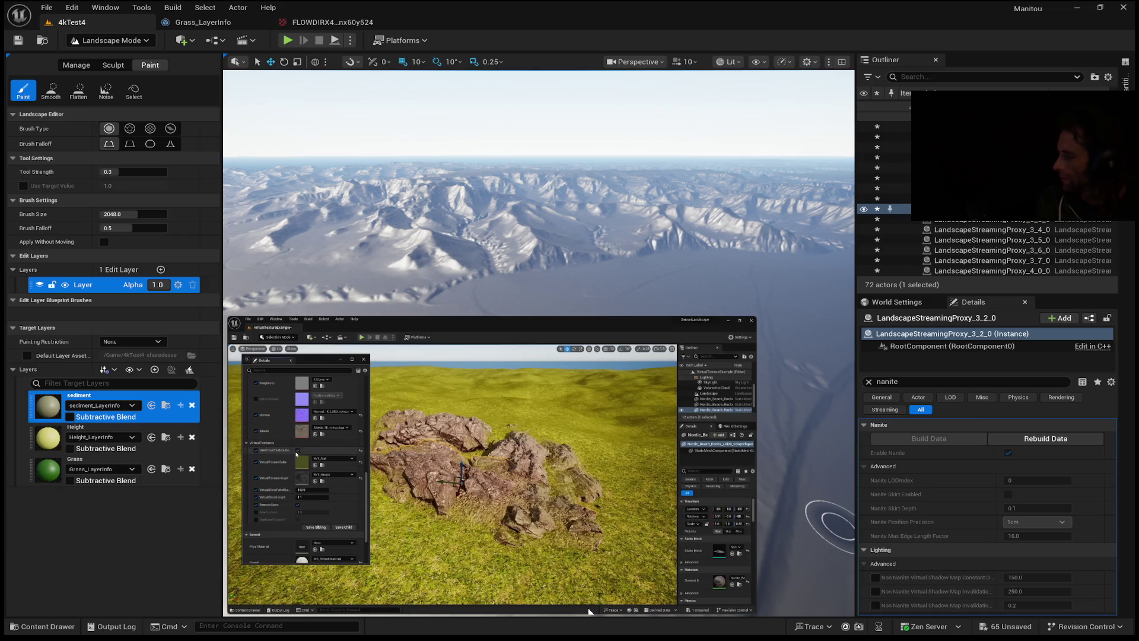
Pause the tutorial at about 46:31 on the rock mesh close-up over grass.
mouse_move(498, 503)
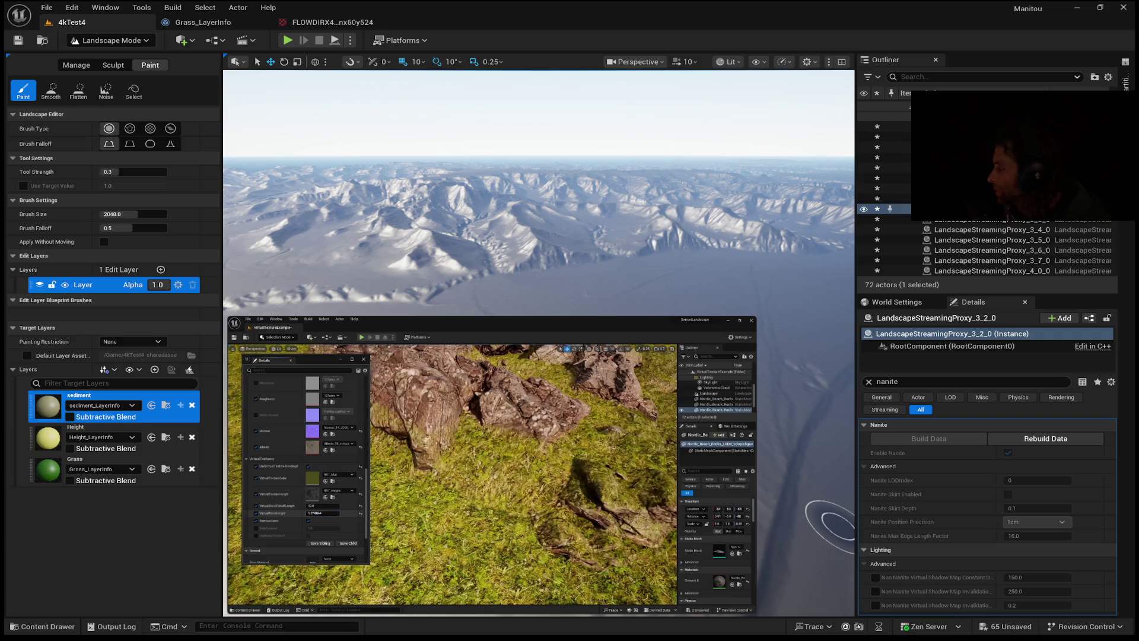
left_click(499, 469)
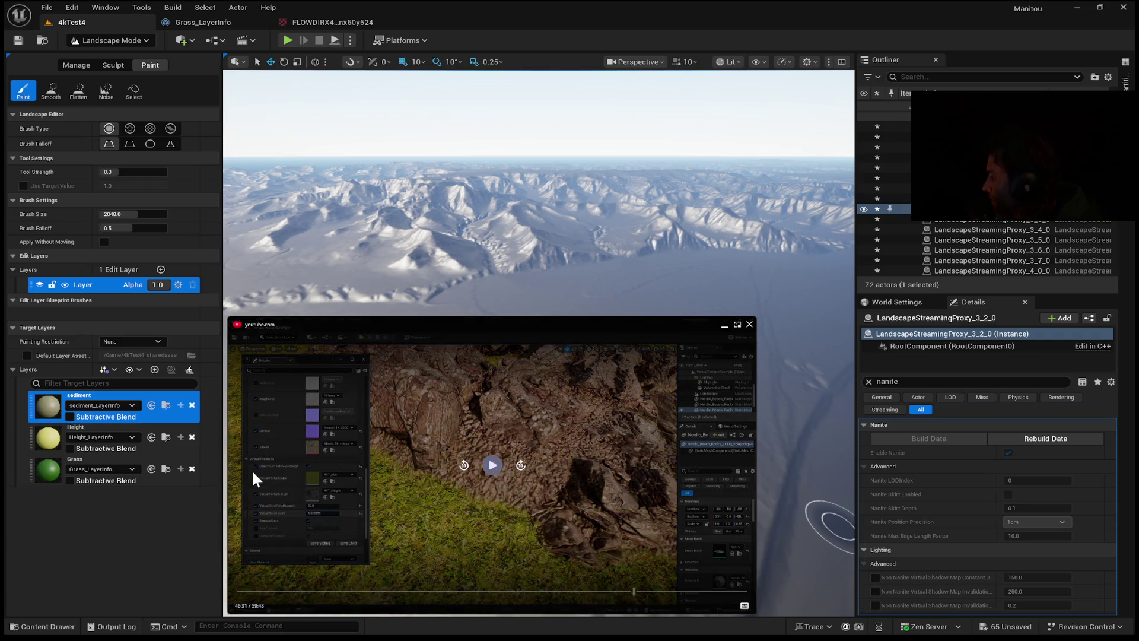
Resume the tutorial to watch the whole textured rock outcrop on the grassy field.
key("space")
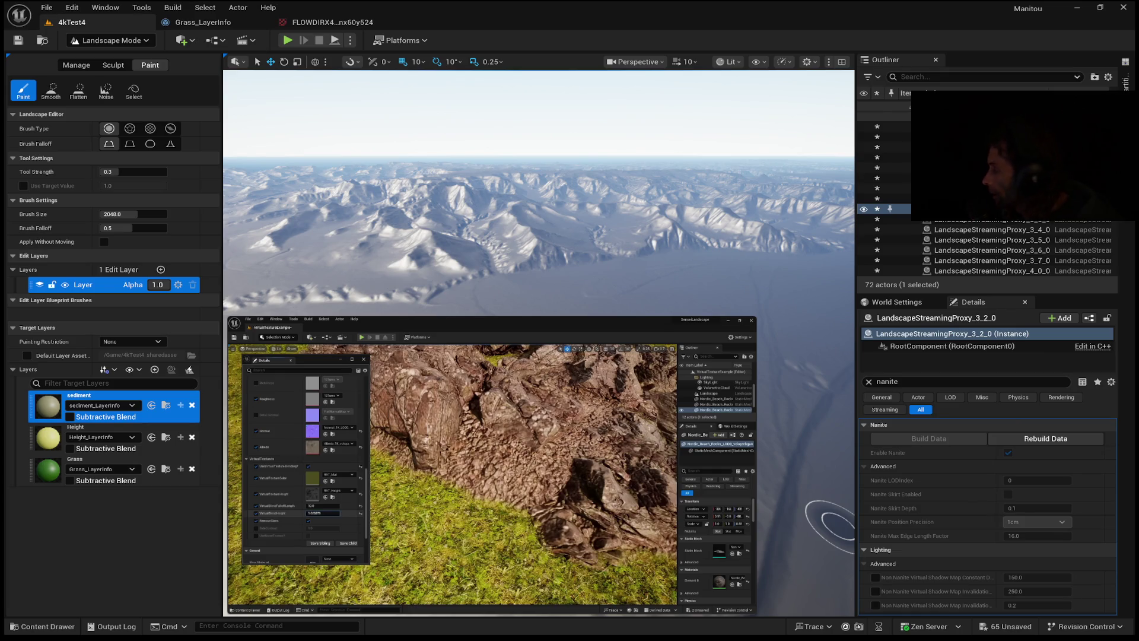
mouse_move(460, 552)
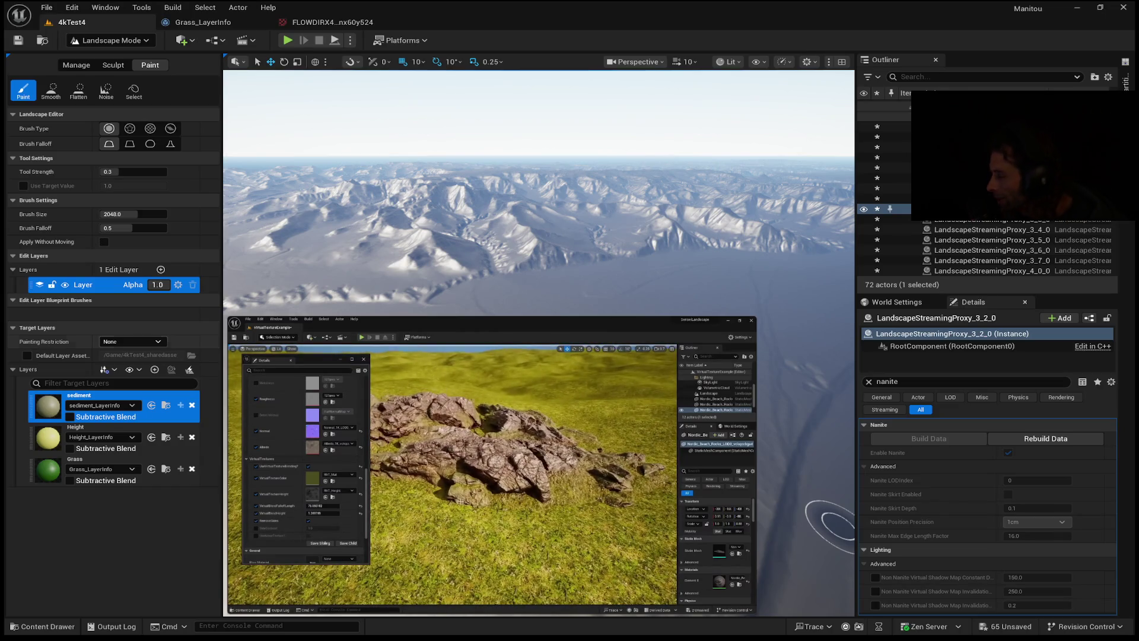
mouse_move(548, 416)
left_click(491, 464)
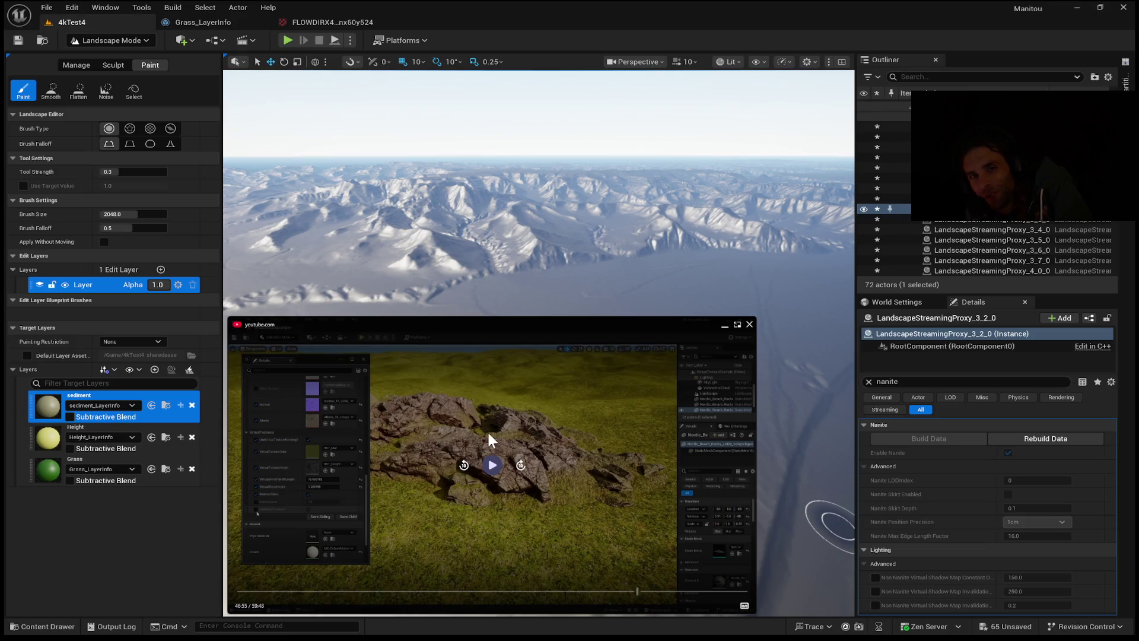
left_click(489, 434)
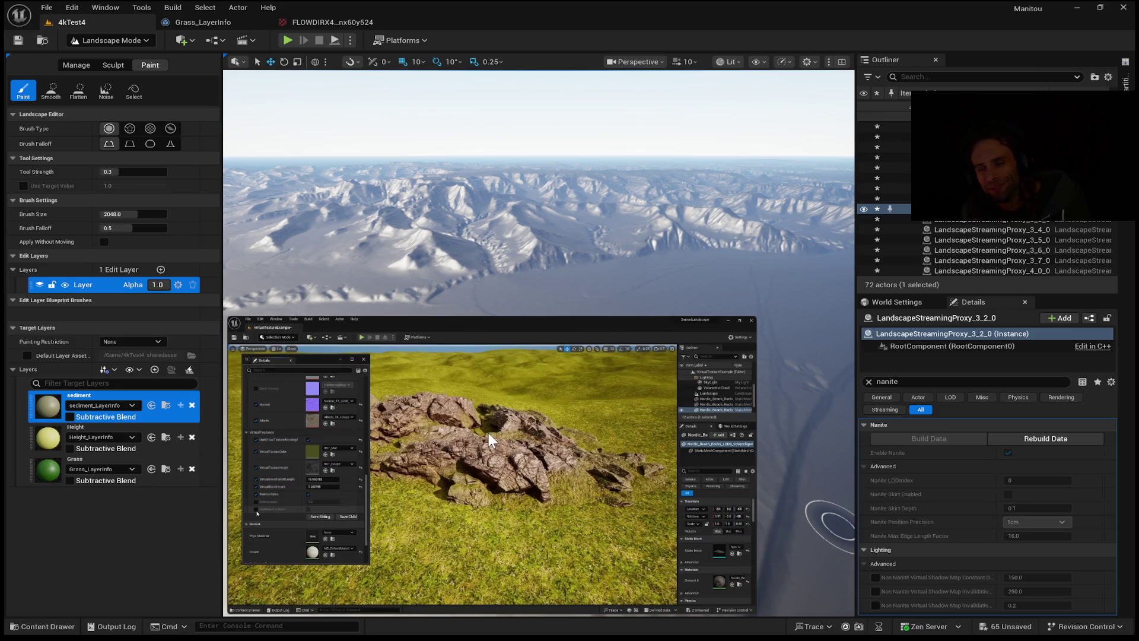
left_click(489, 431)
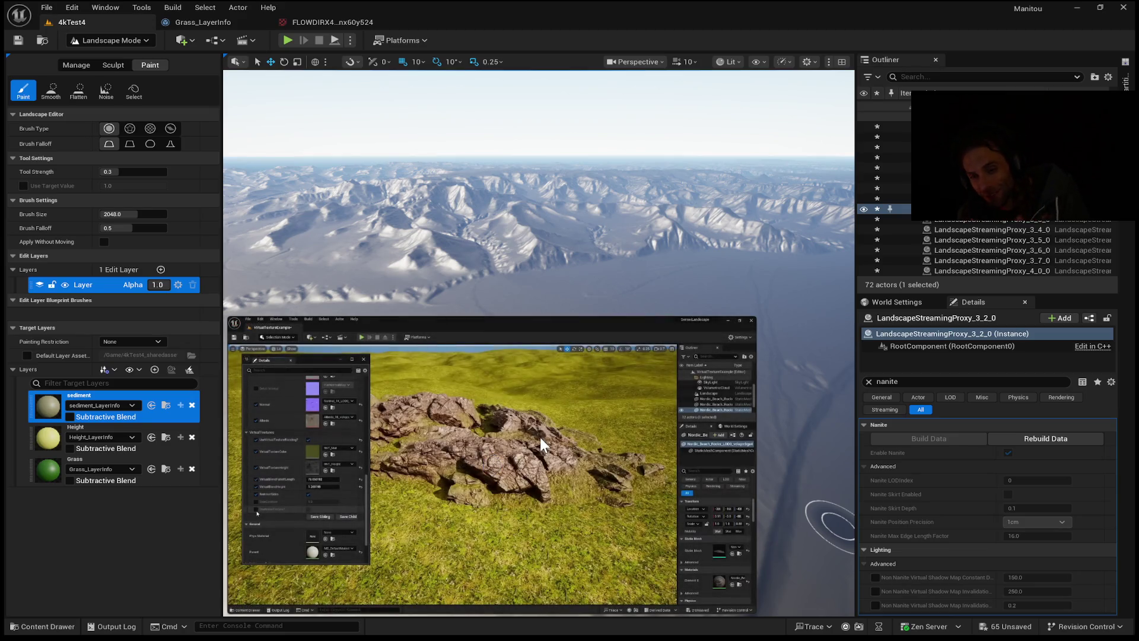
mouse_move(557, 430)
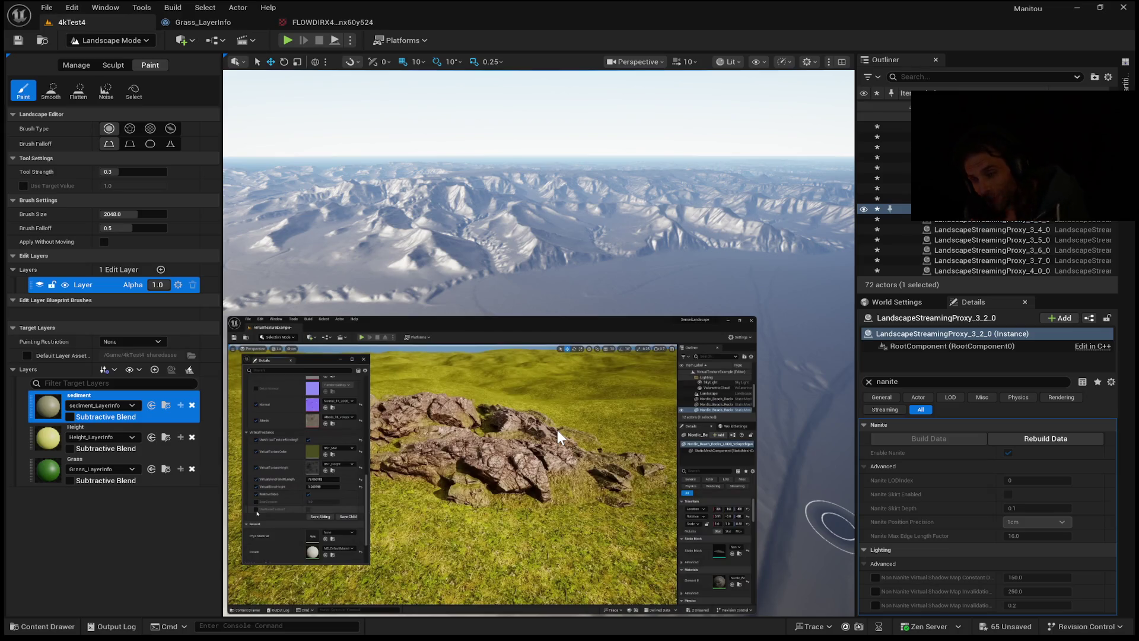
mouse_move(627, 384)
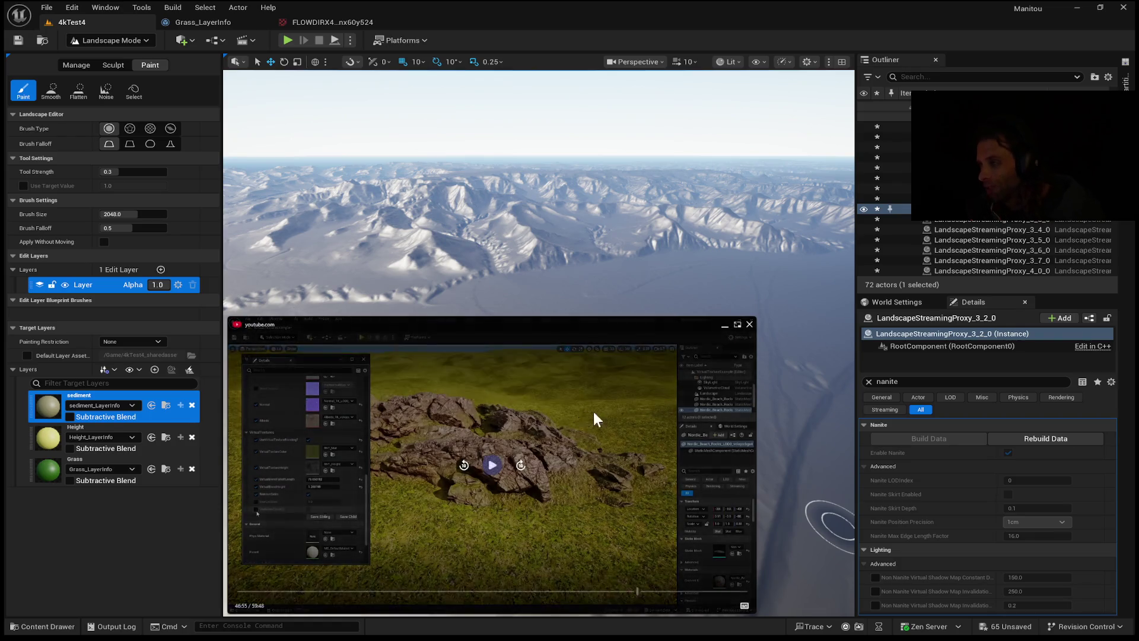
left_click(492, 467)
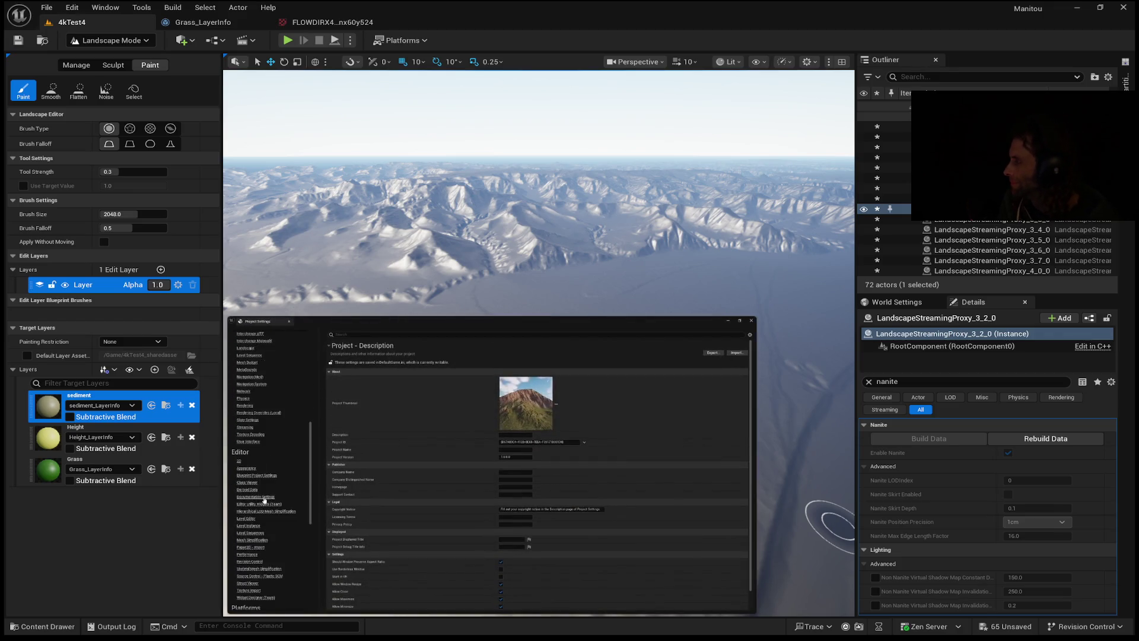
mouse_move(243, 393)
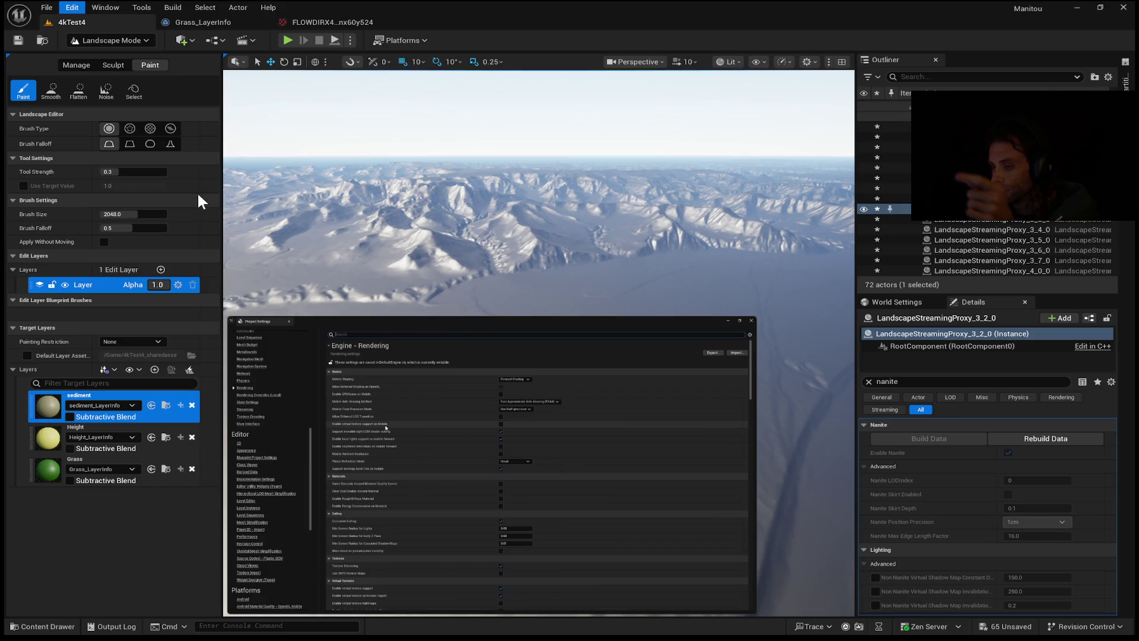
mouse_move(492, 465)
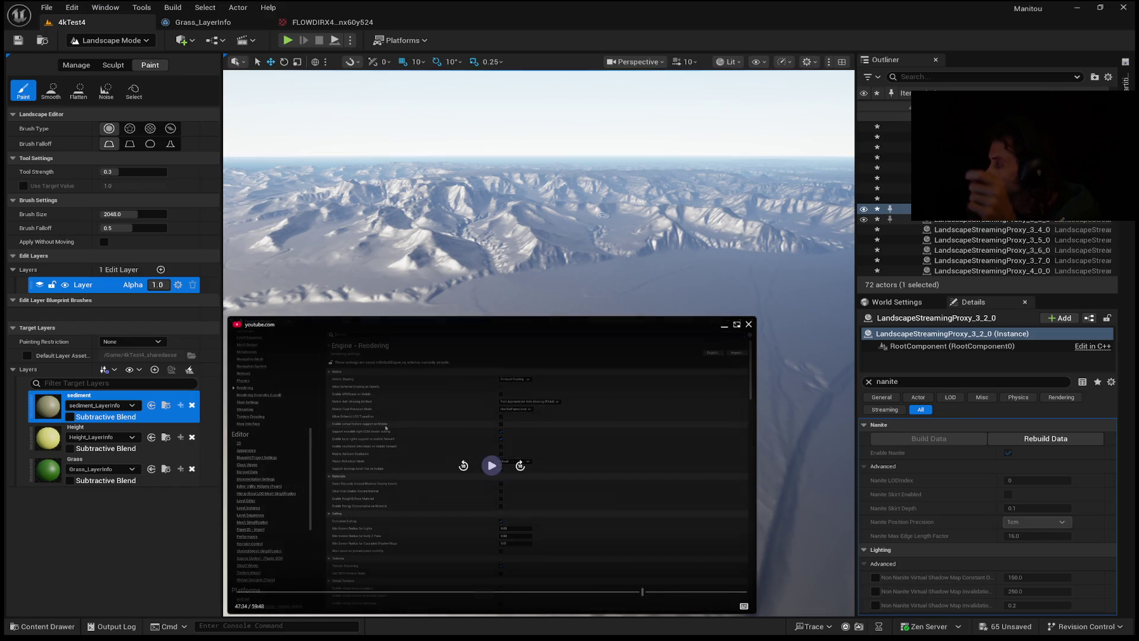
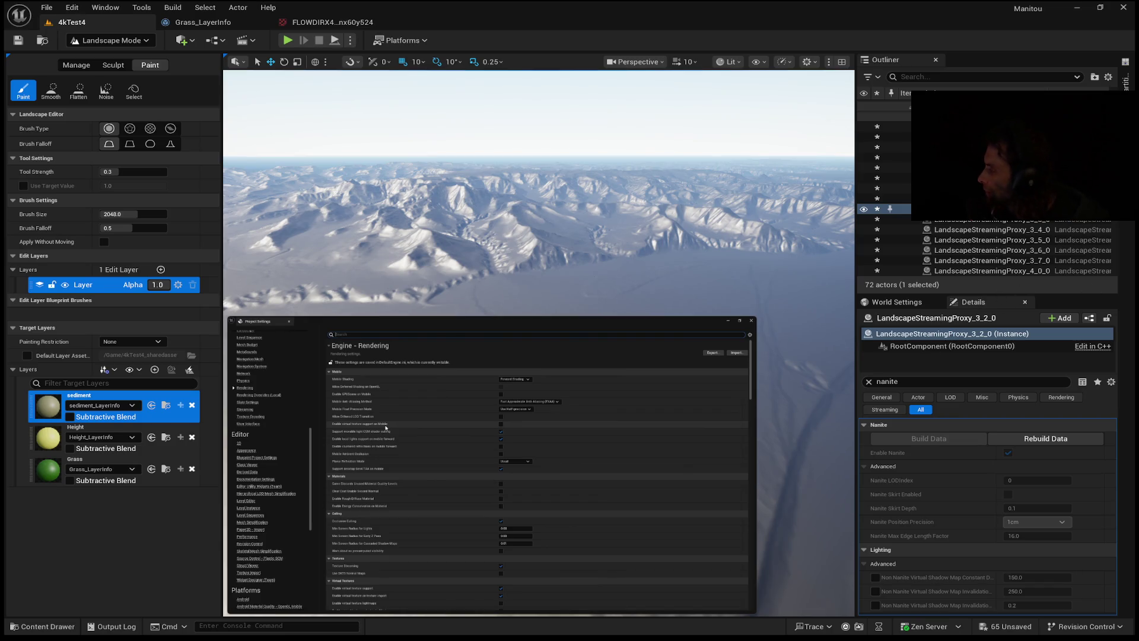
Enlarge the floating tutorial video window and resume playback on the virtual texture rendering settings.
mouse_move(387, 427)
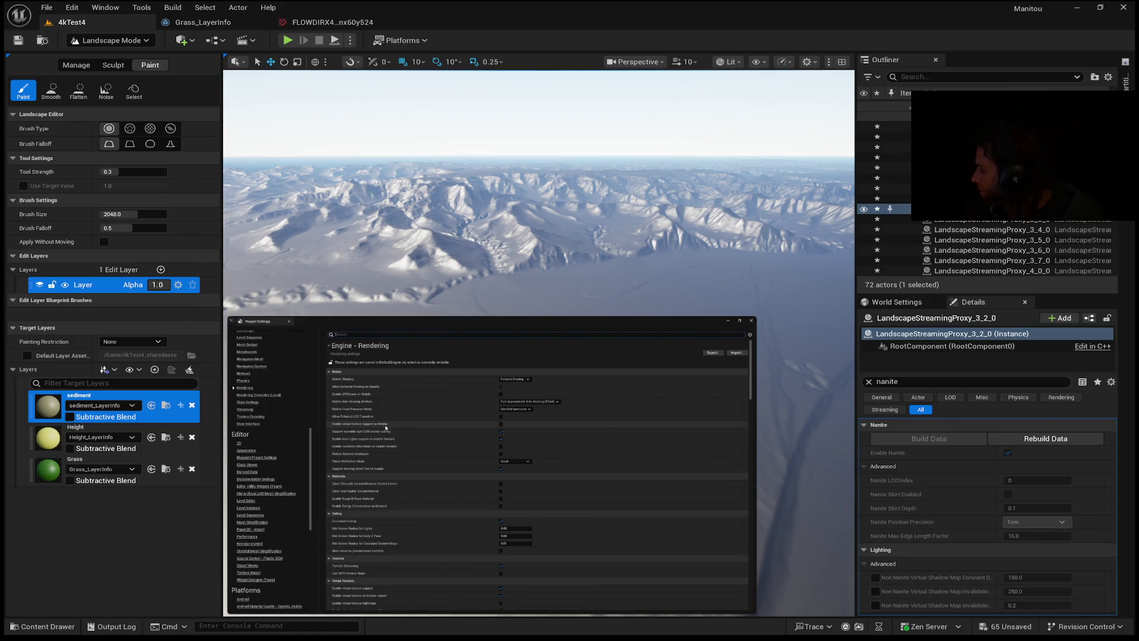
left_click_drag(755, 613, 870, 640)
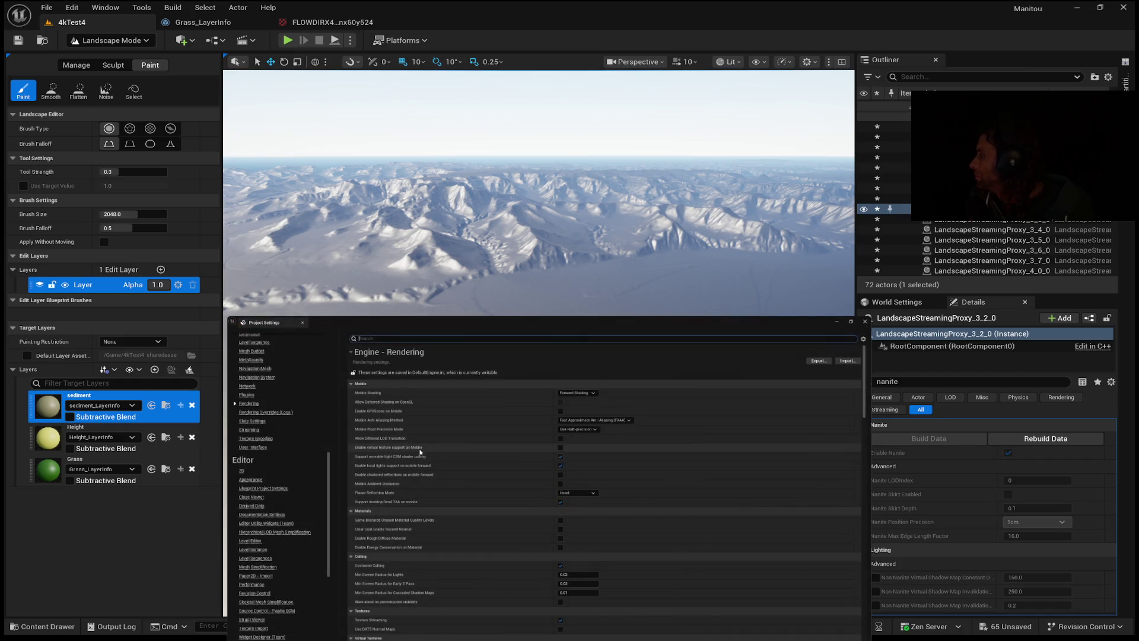
left_click(557, 506)
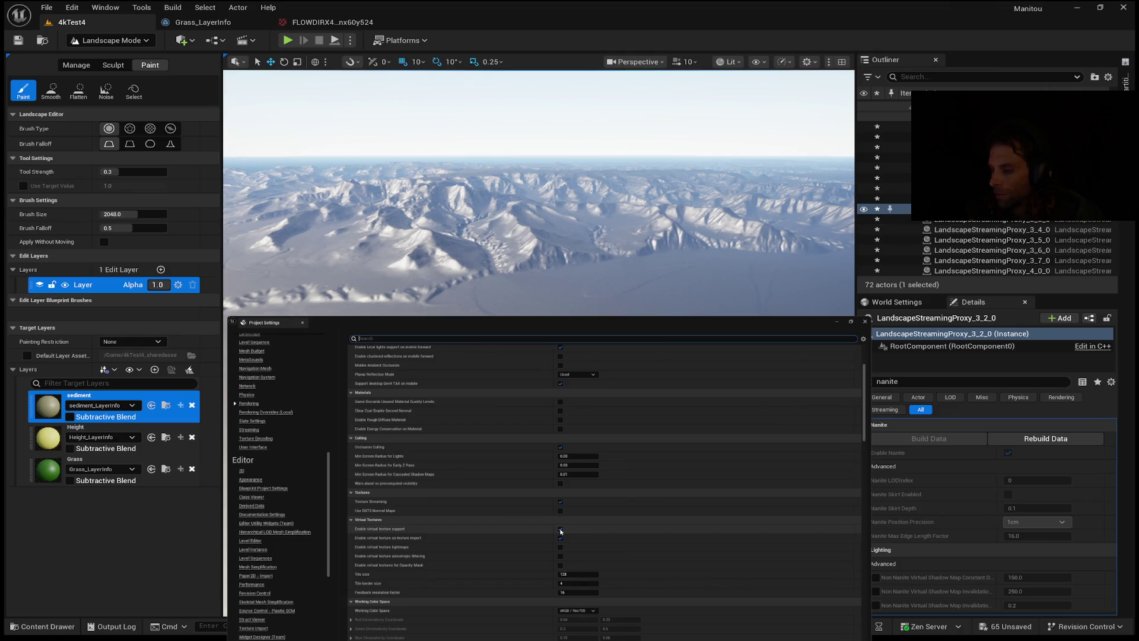
mouse_move(663, 389)
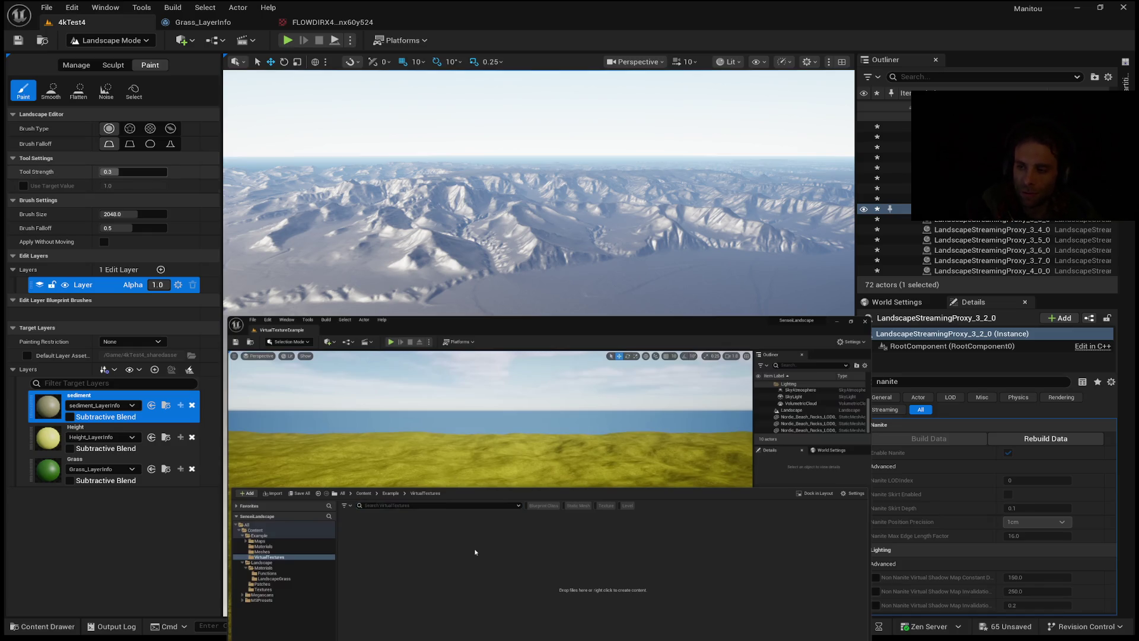
Play, pause, then resume the tutorial video until it shows the rocky patch on grassy terrain.
mouse_move(607, 513)
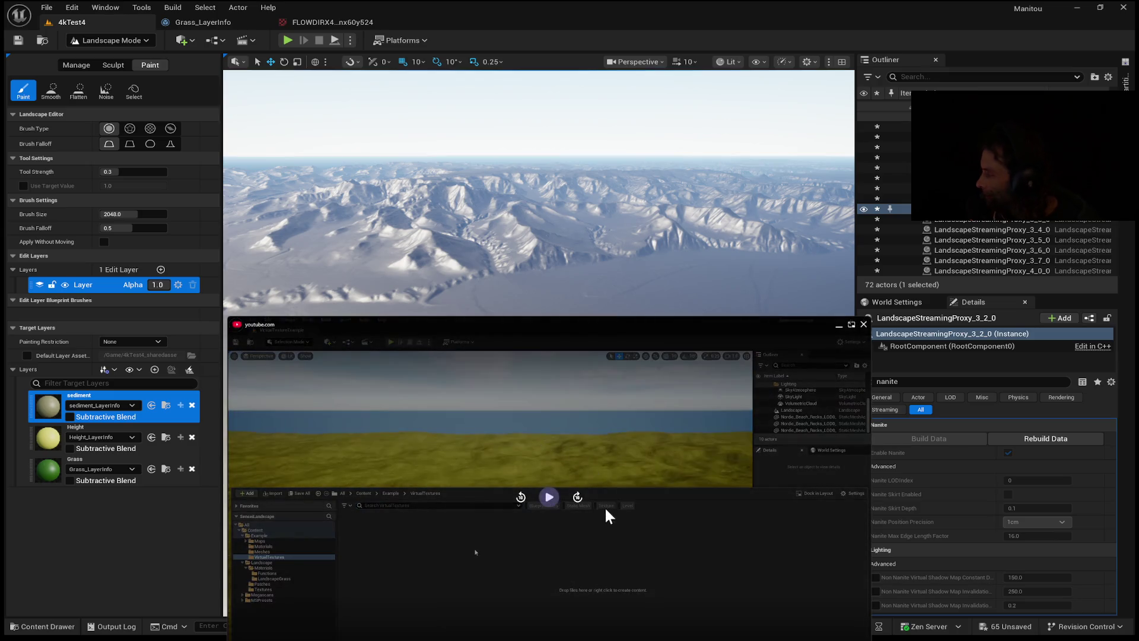
left_click(553, 500)
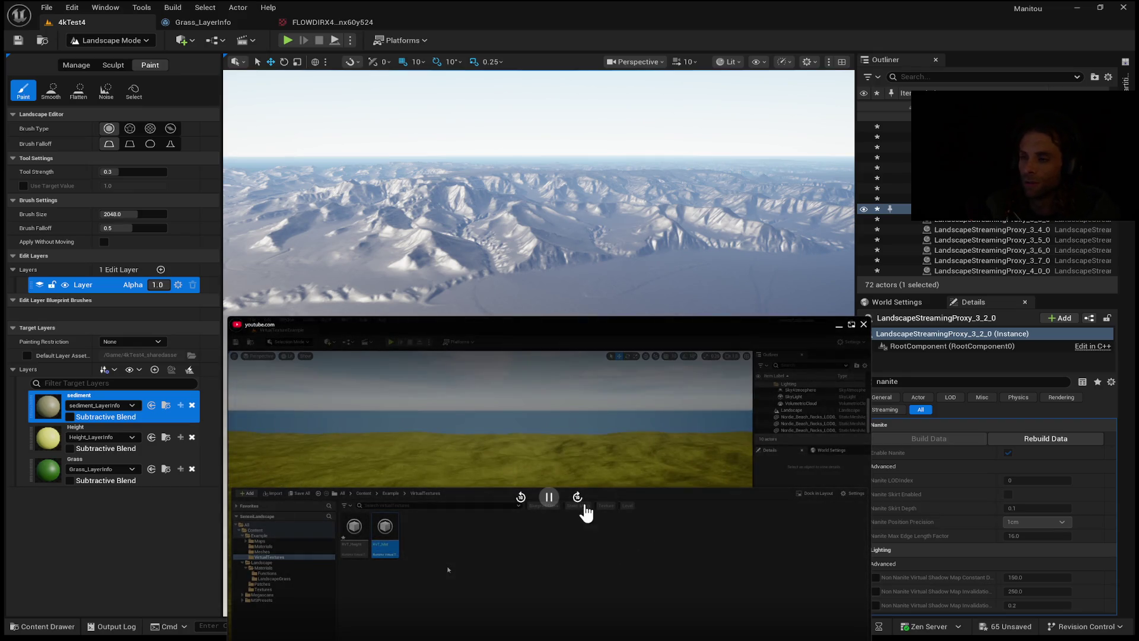
left_click(549, 497)
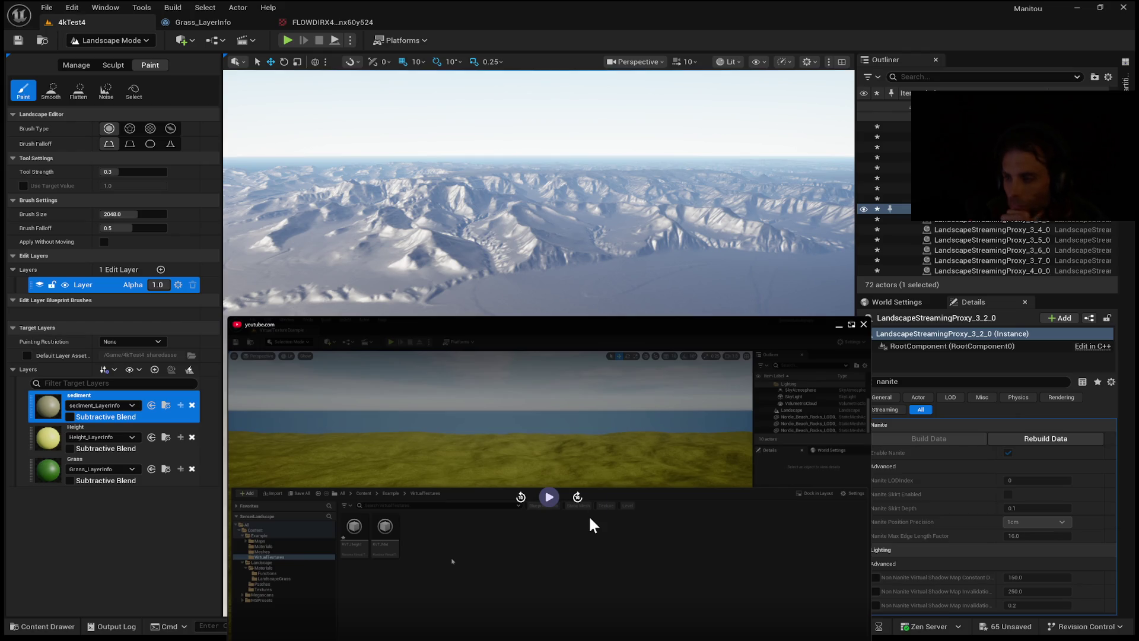
left_click(337, 443)
mouse_move(671, 468)
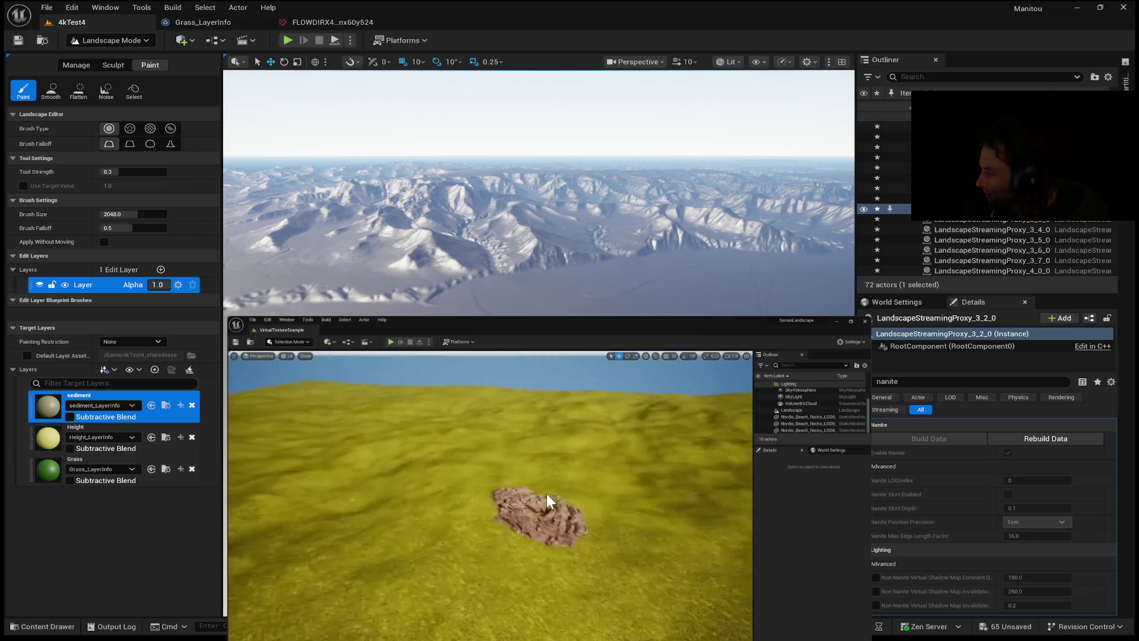
mouse_move(738, 350)
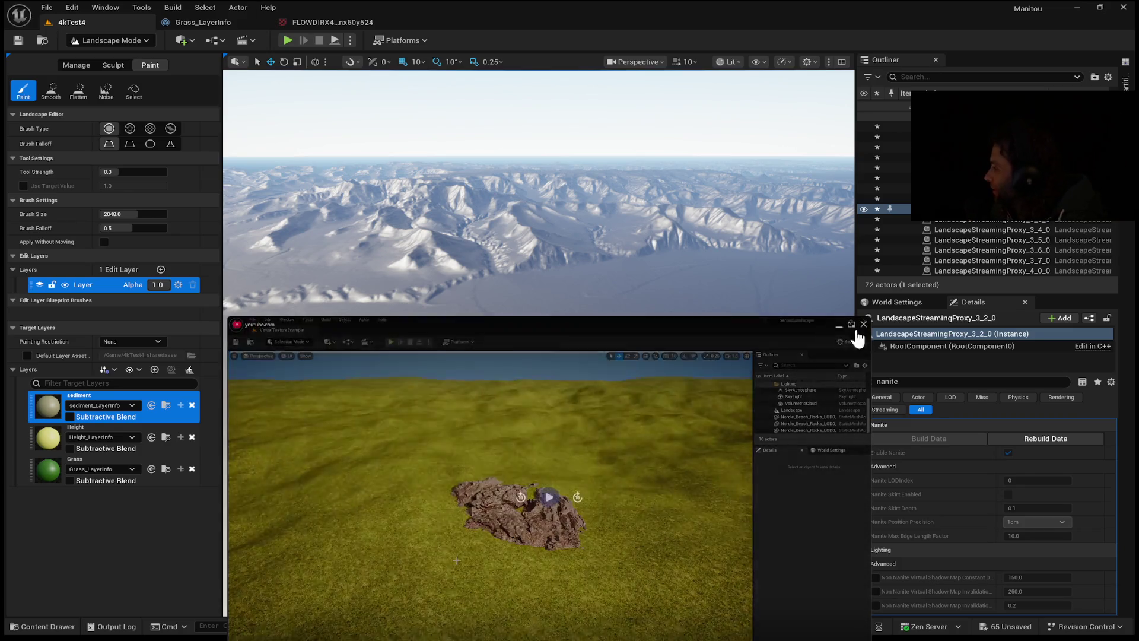
mouse_move(779, 486)
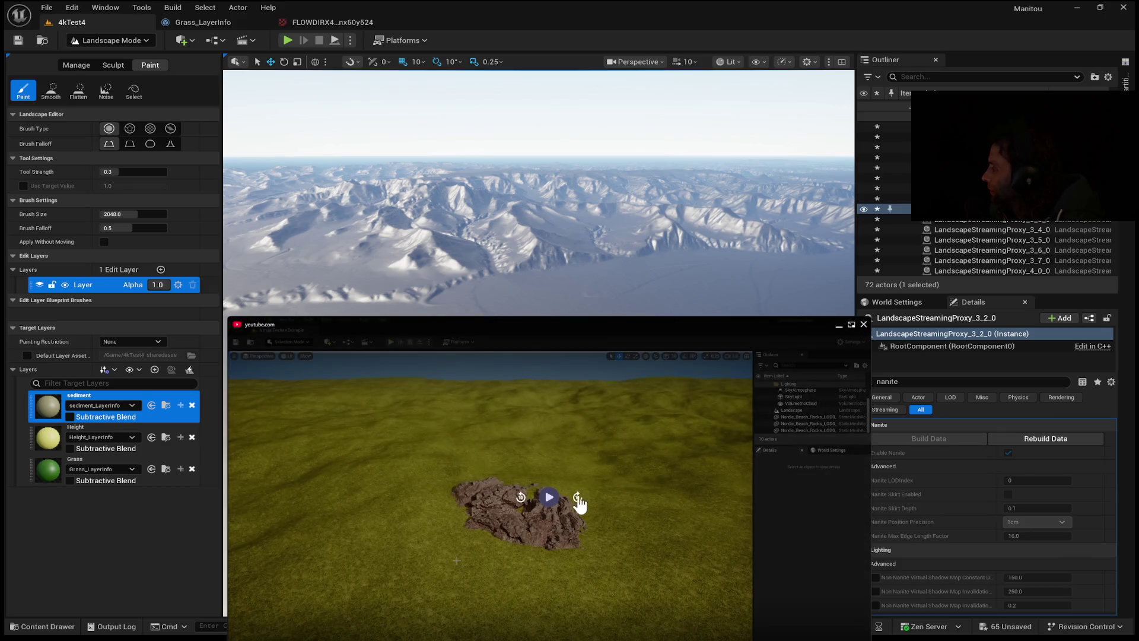
left_click(550, 498)
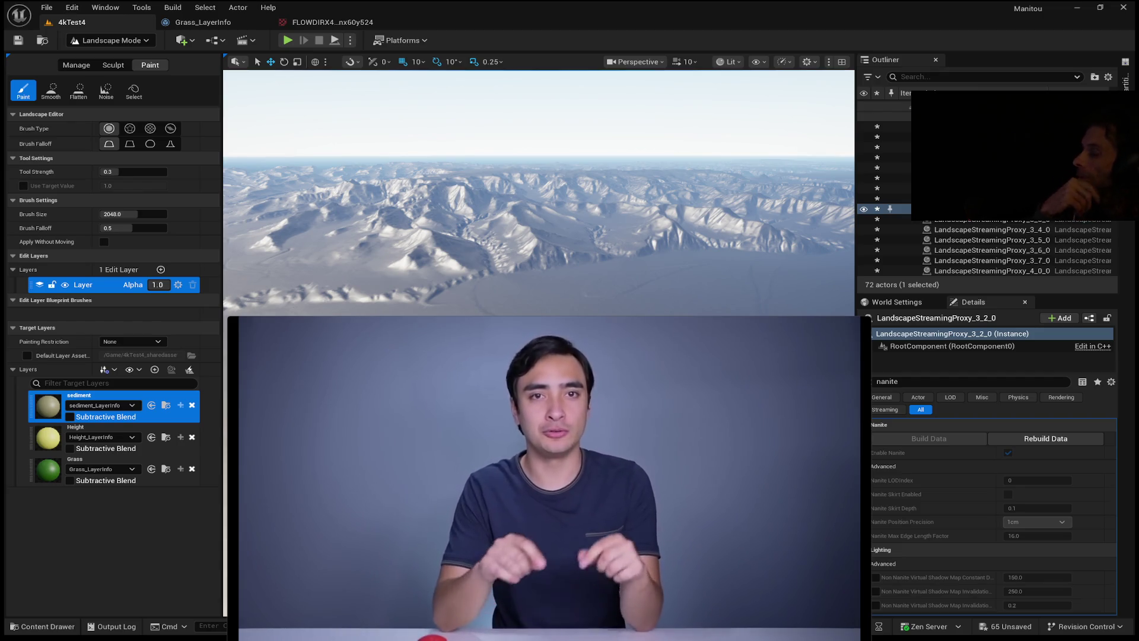
mouse_move(580, 432)
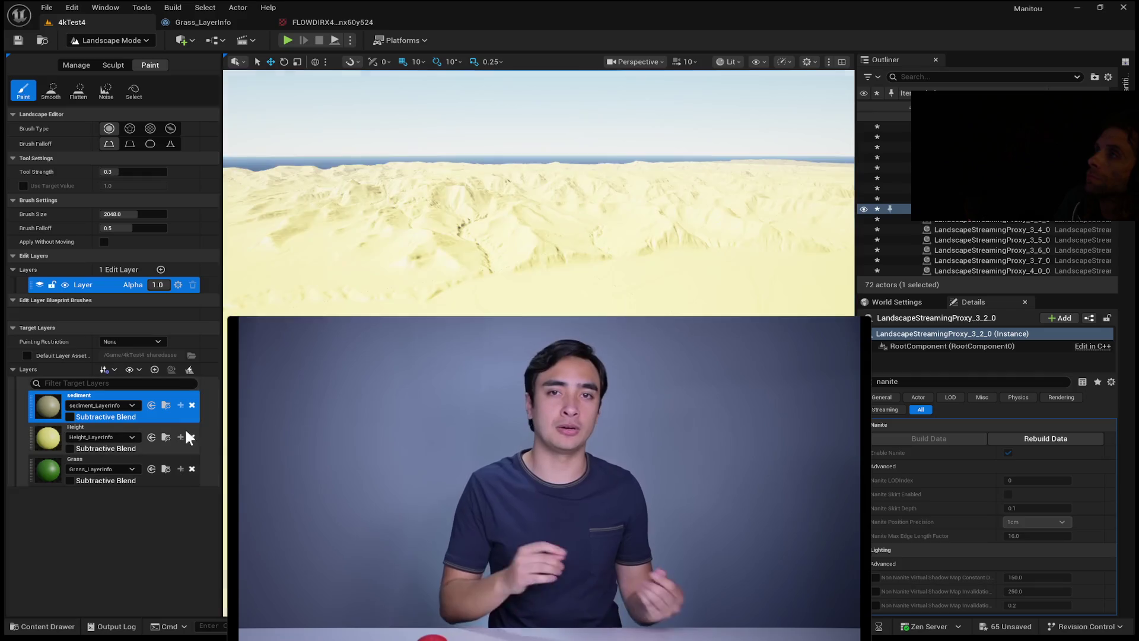
Tilt the camera down onto the recompiled yellow mountain terrain.
mouse_move(501, 81)
left_mouse_down()
mouse_move(501, 178)
mouse_move(570, 195)
mouse_move(558, 156)
left_mouse_up()
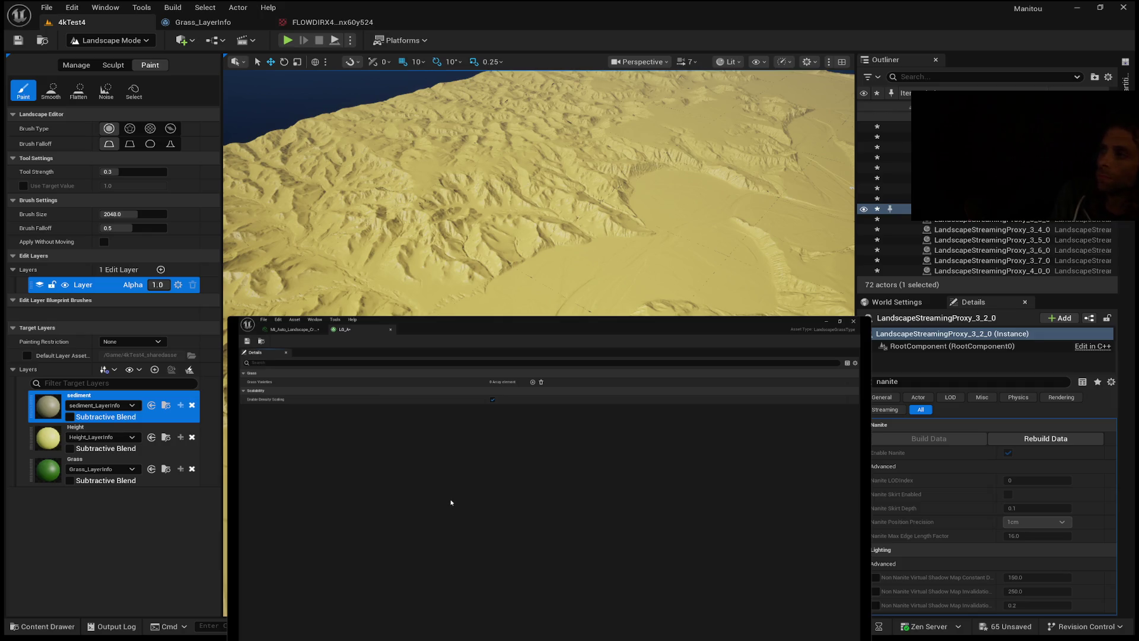
Add grass variety Index [0] and set its Grass Mesh to the fern SM_FernB_00.
left_click(532, 382)
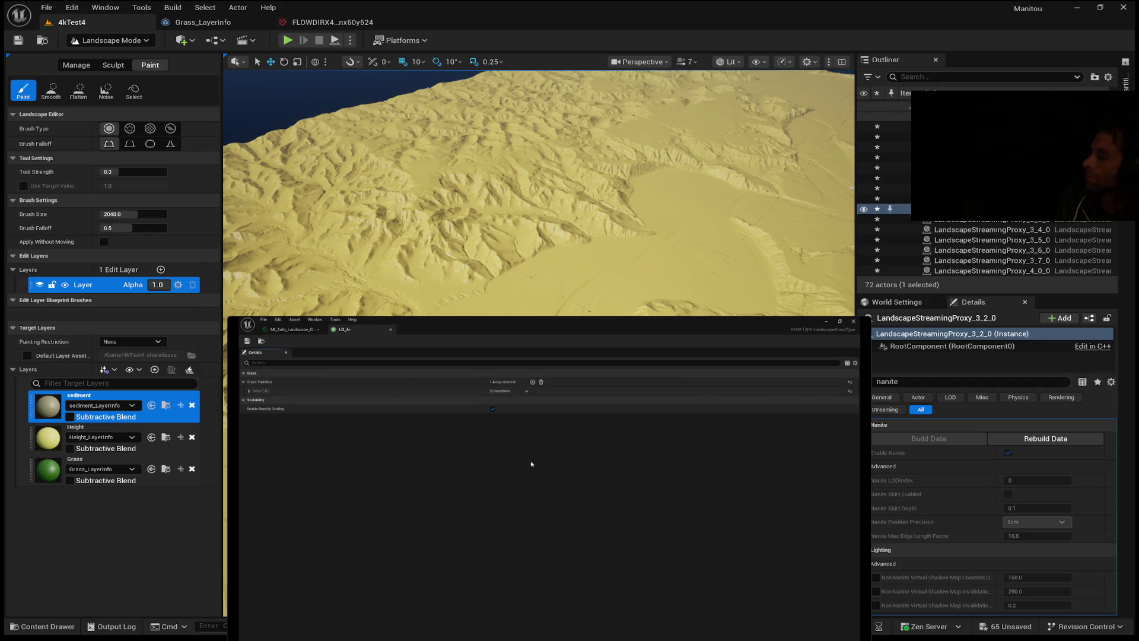
left_click(248, 391)
left_click(538, 401)
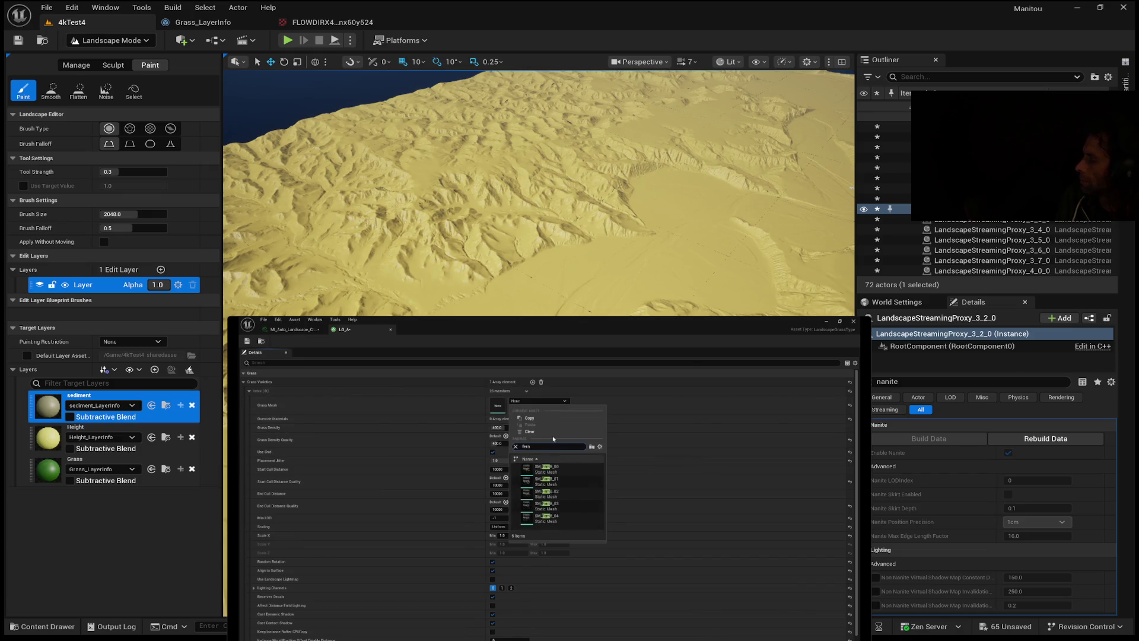
left_click(568, 466)
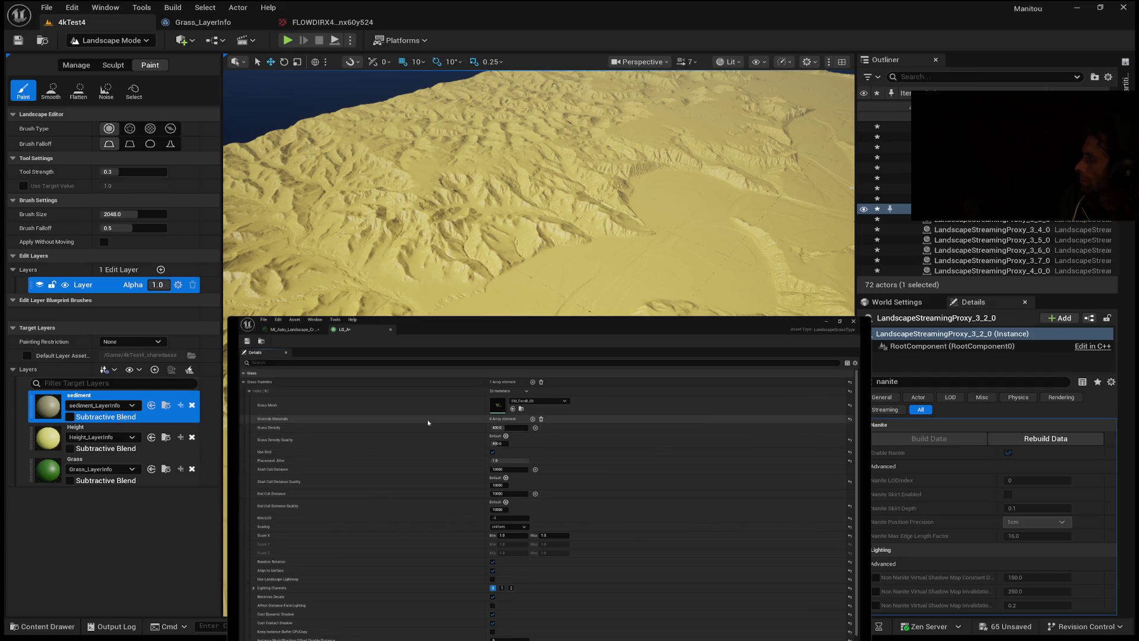
scroll(424, 552, "down", 1)
scroll(430, 567, "up", 1)
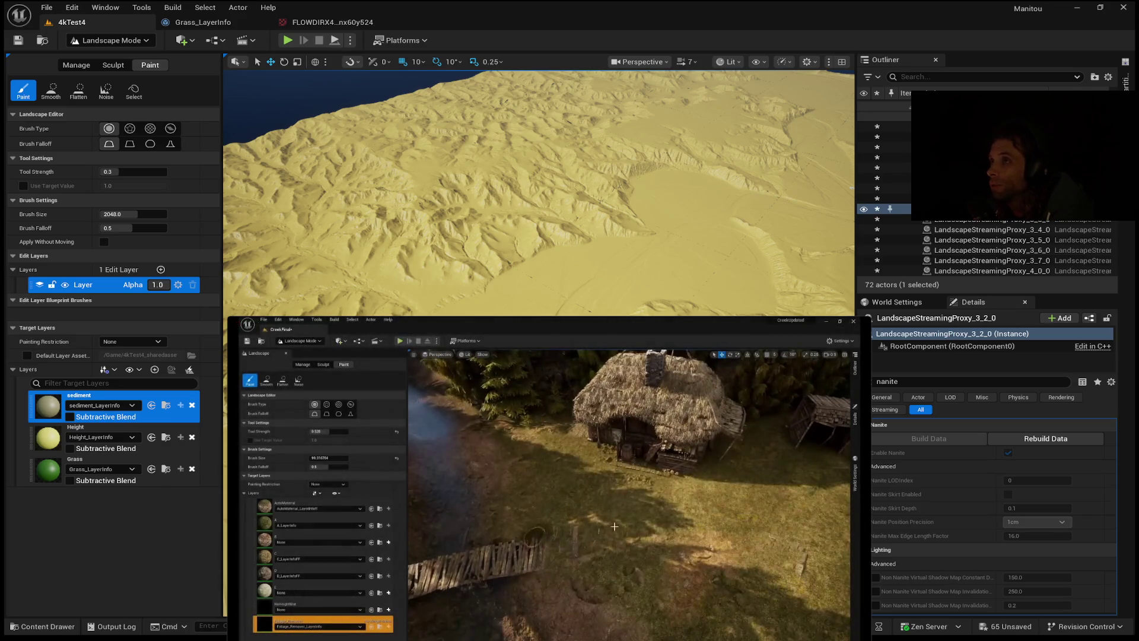
mouse_move(647, 380)
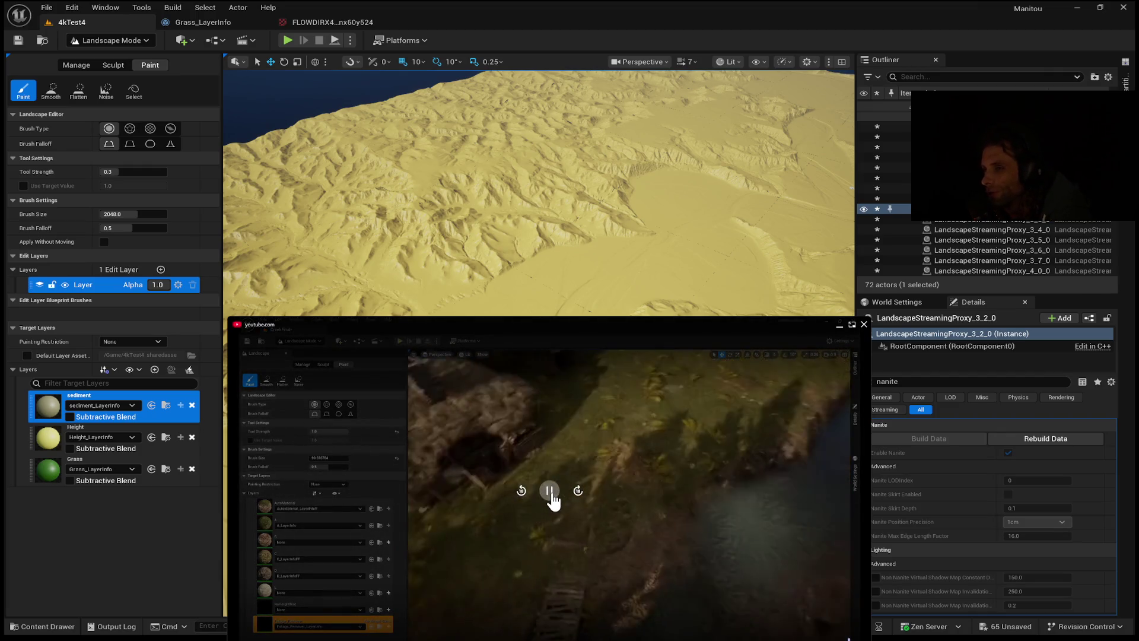
left_click(551, 491)
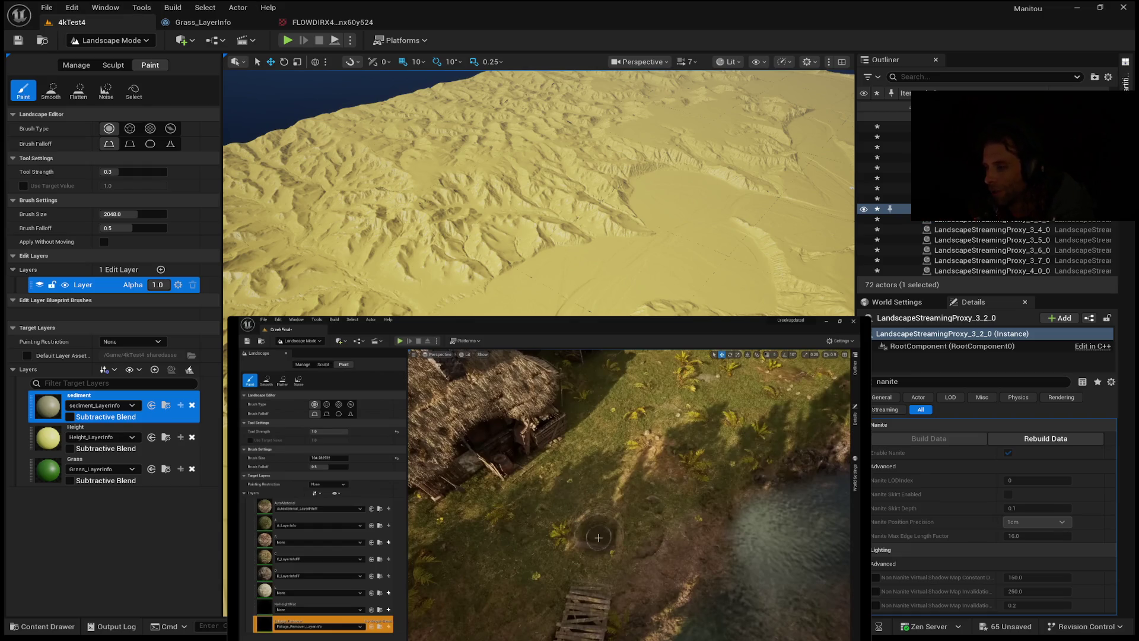
mouse_move(794, 438)
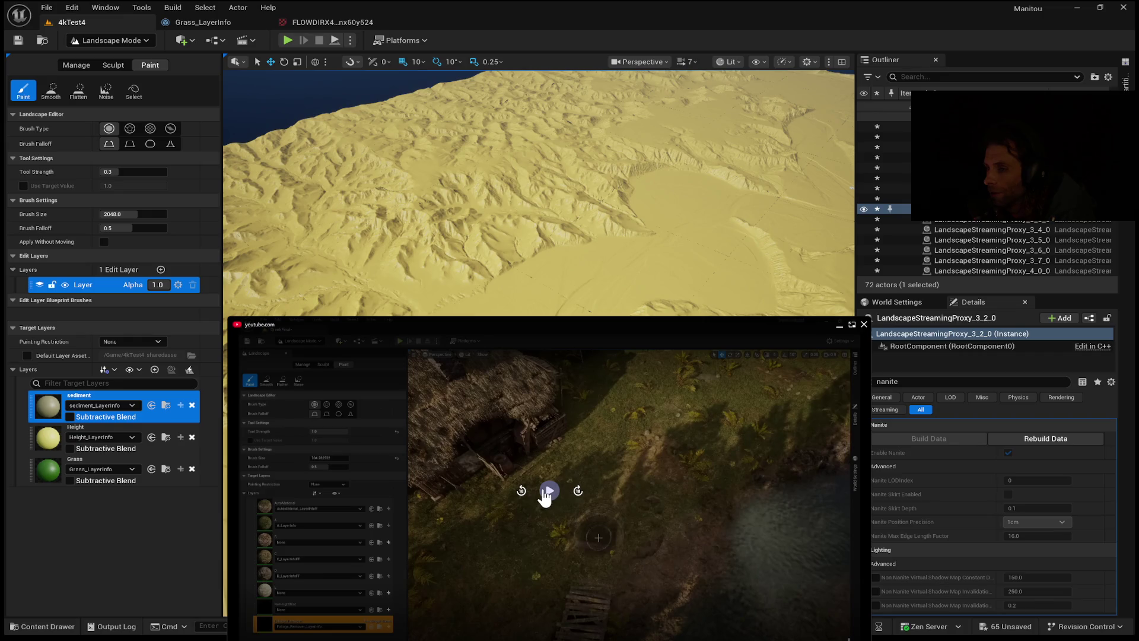
left_click(547, 495)
left_click(551, 487)
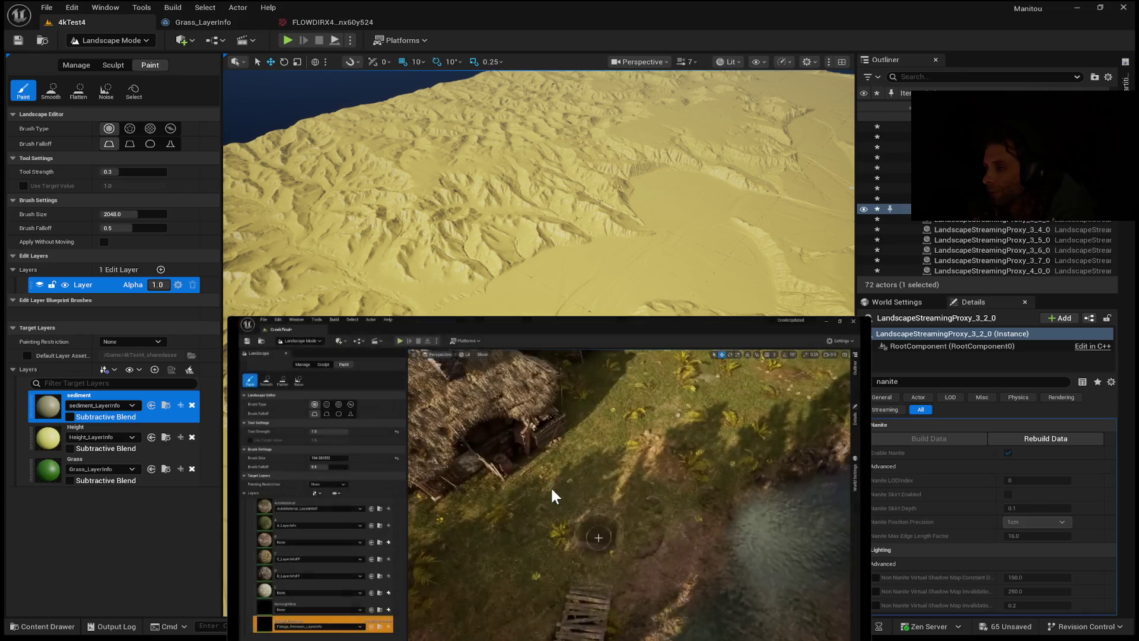
left_click(552, 494)
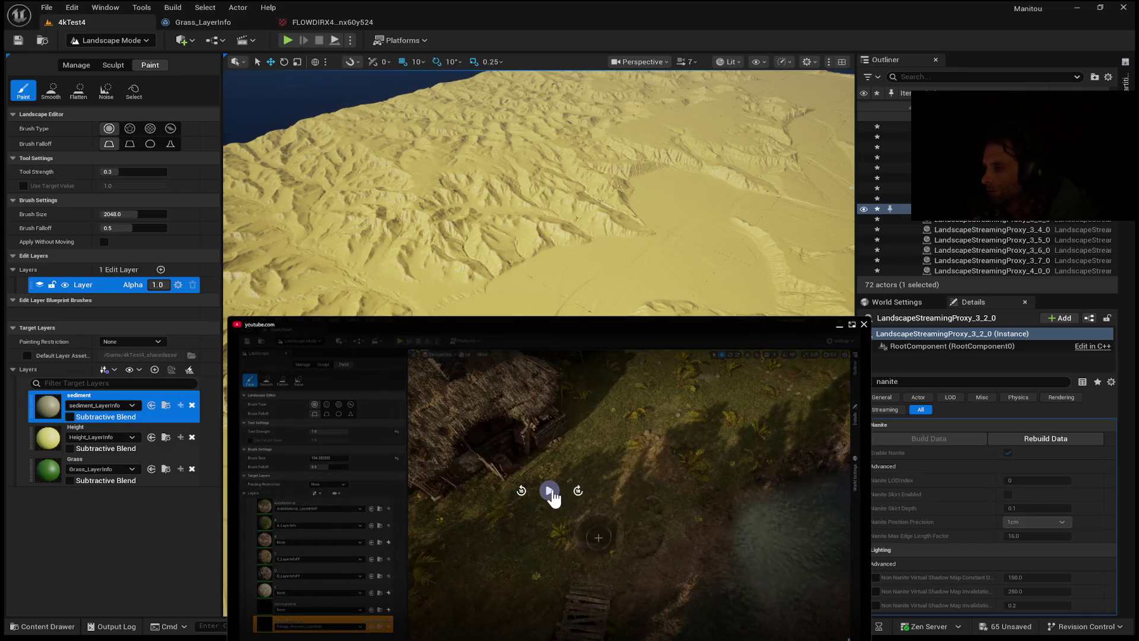
left_click(551, 492)
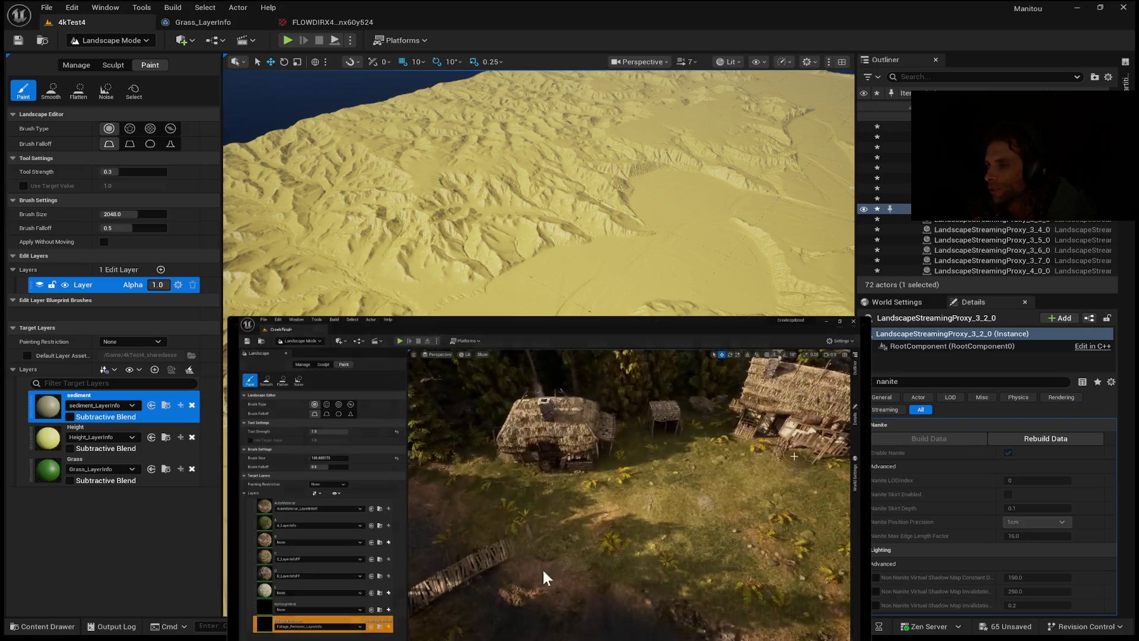
mouse_move(440, 600)
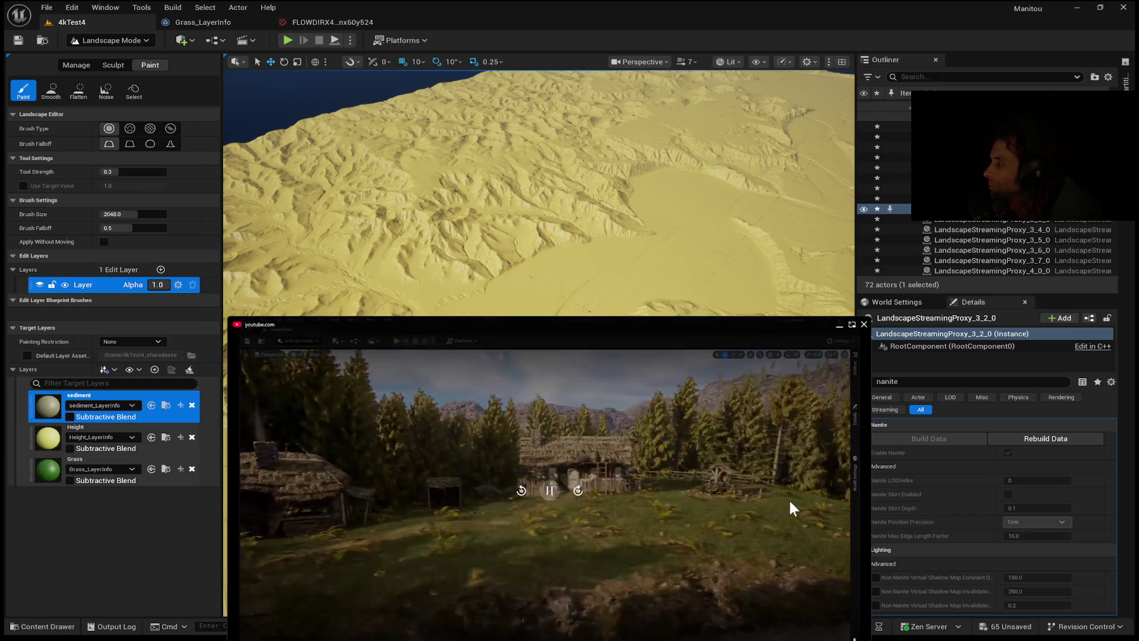
mouse_move(380, 484)
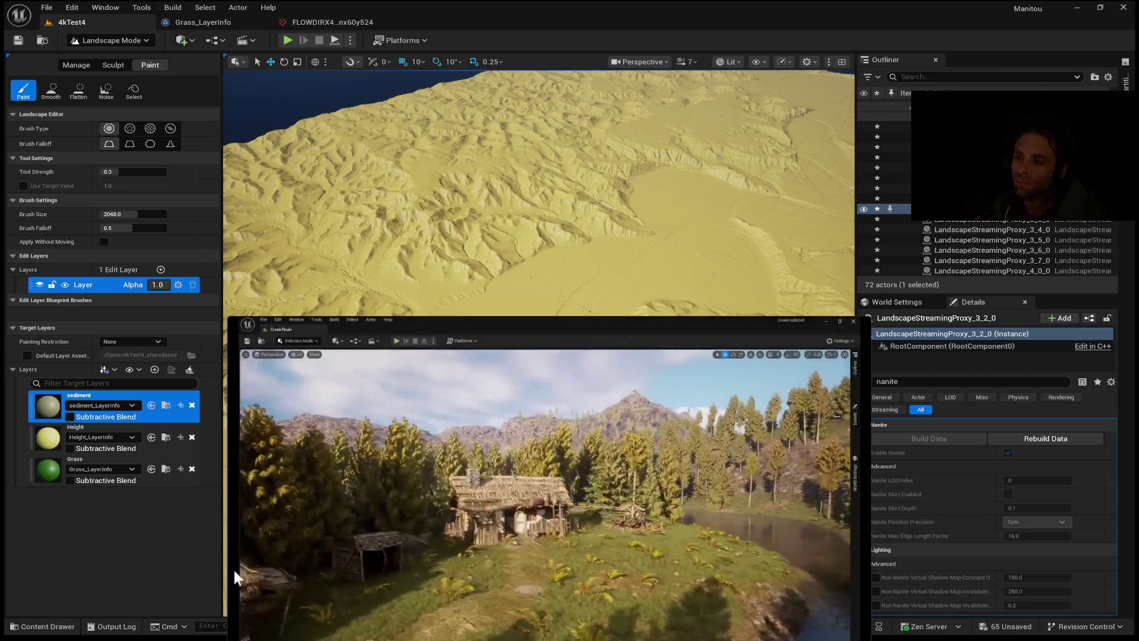
left_click(552, 496)
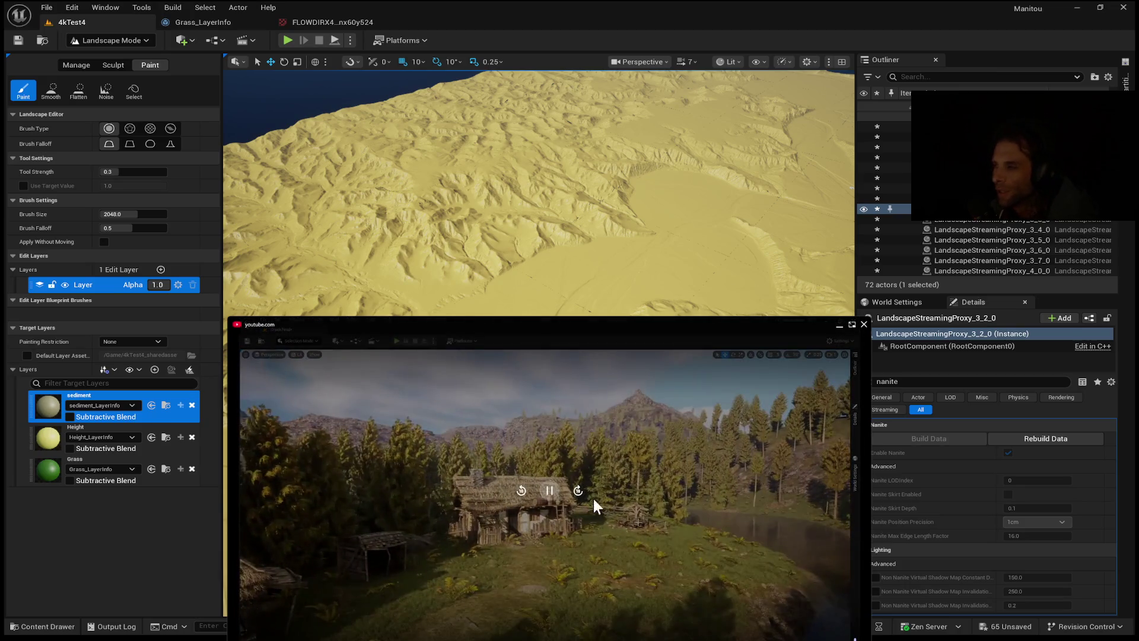
left_click(507, 507)
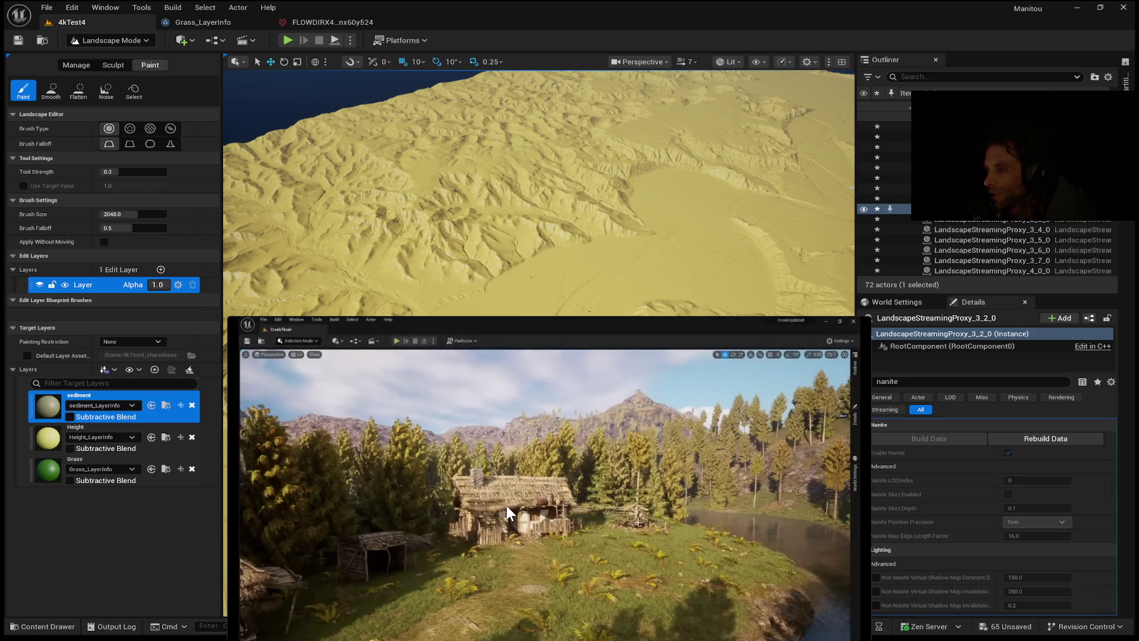
left_click(507, 505)
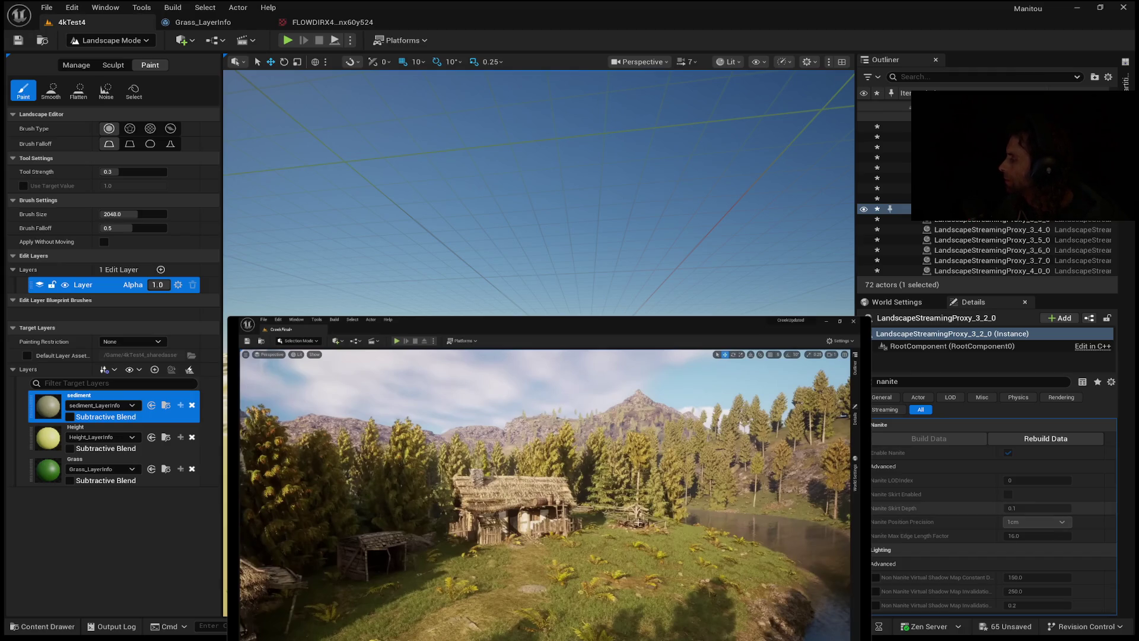
mouse_move(441, 463)
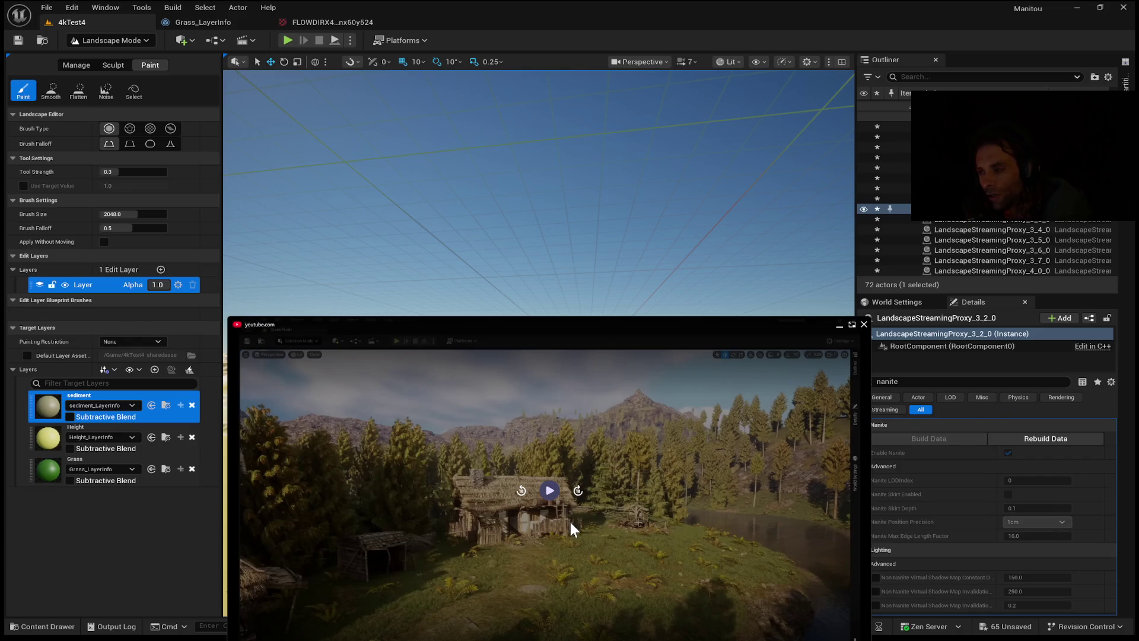
Resume the tutorial, focus the viewport on the eroded canyon landscape with F, and resume again.
left_click(651, 617)
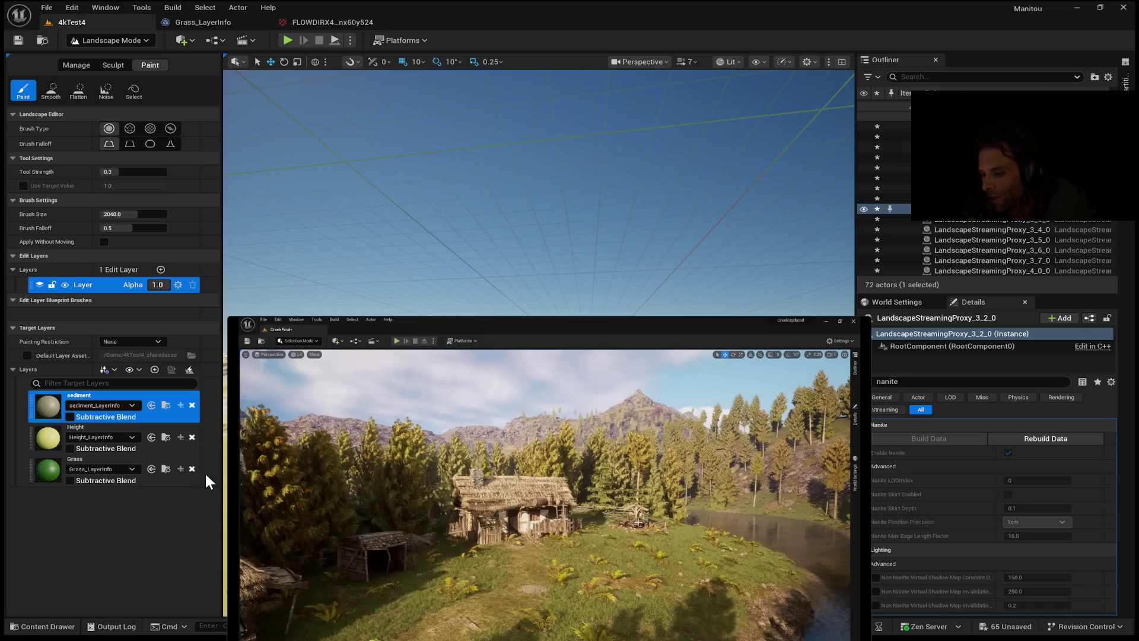
key("f")
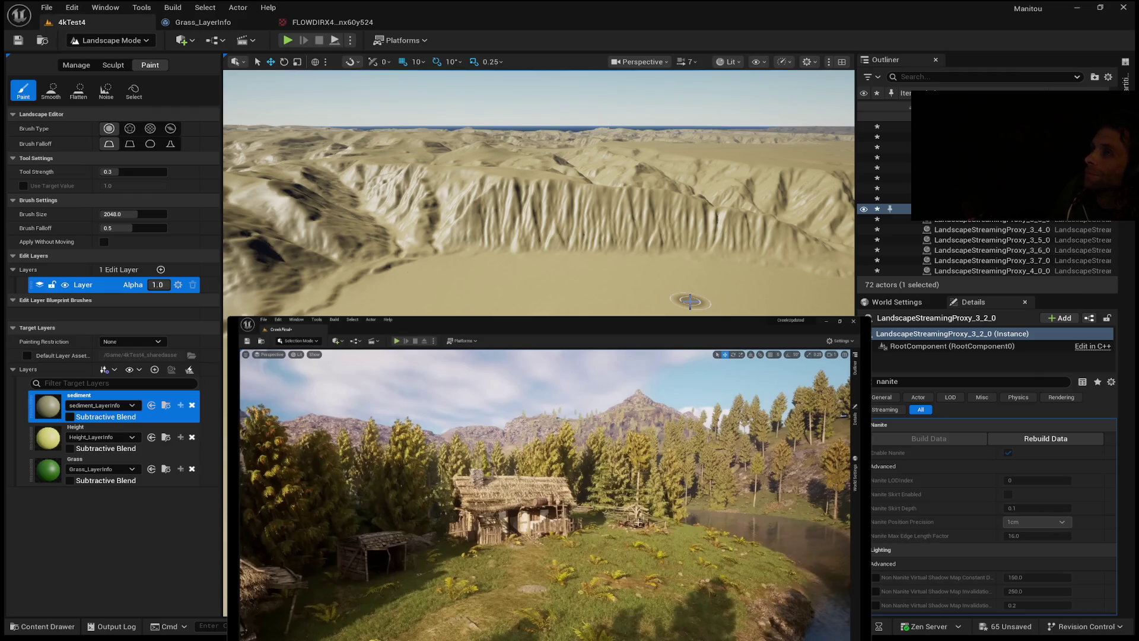
mouse_move(550, 475)
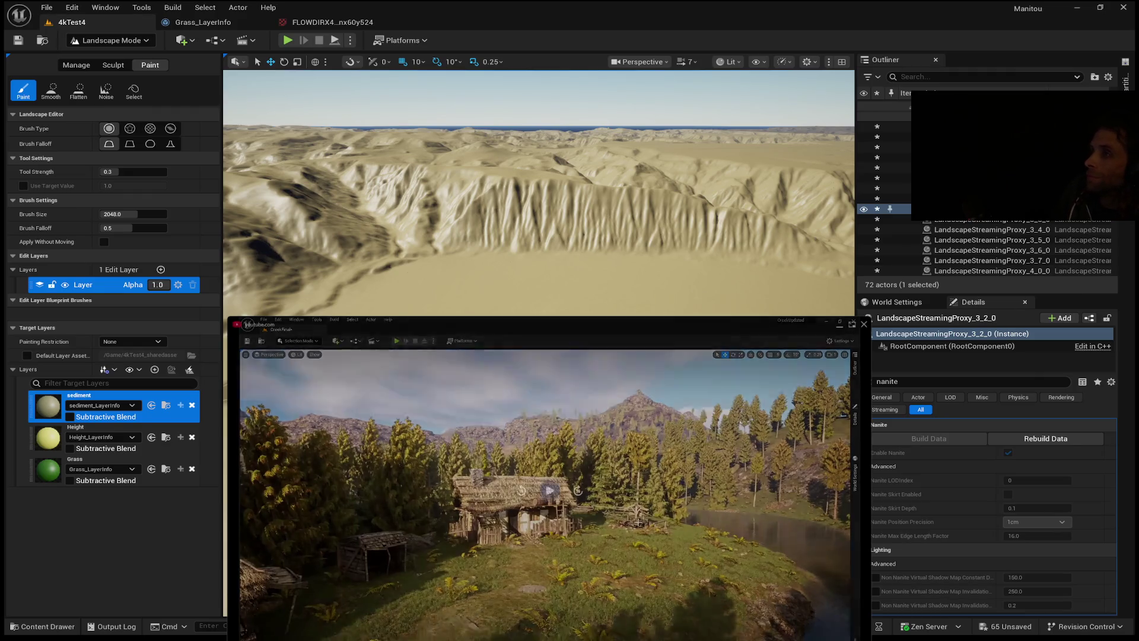
left_click(549, 490)
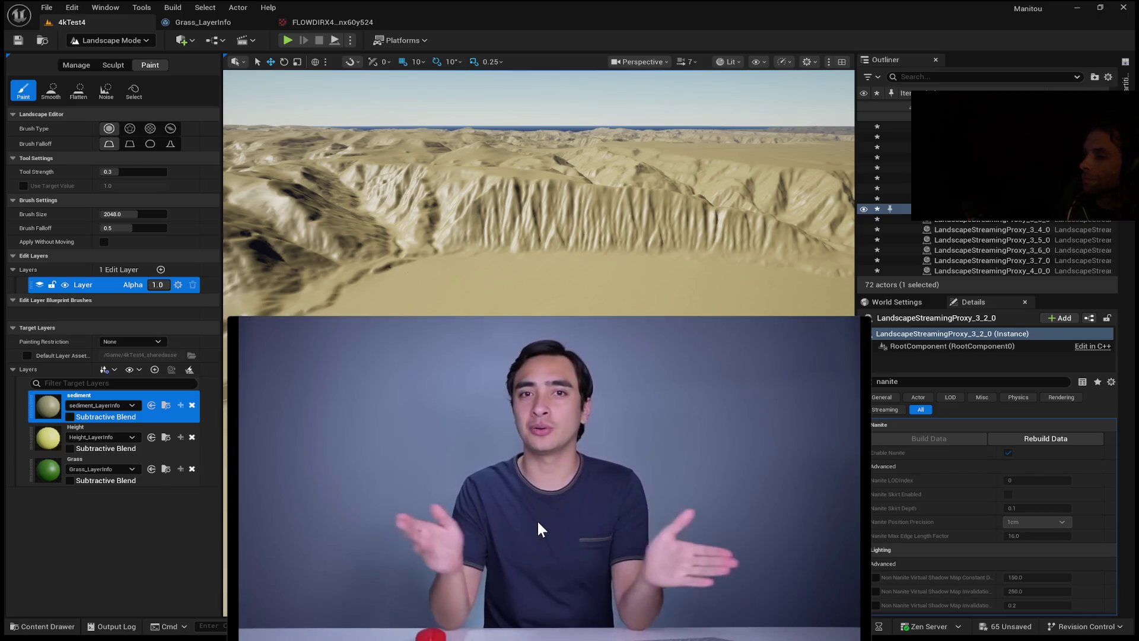
Let the tutorial video play on until the presenter speaks to camera.
mouse_move(579, 515)
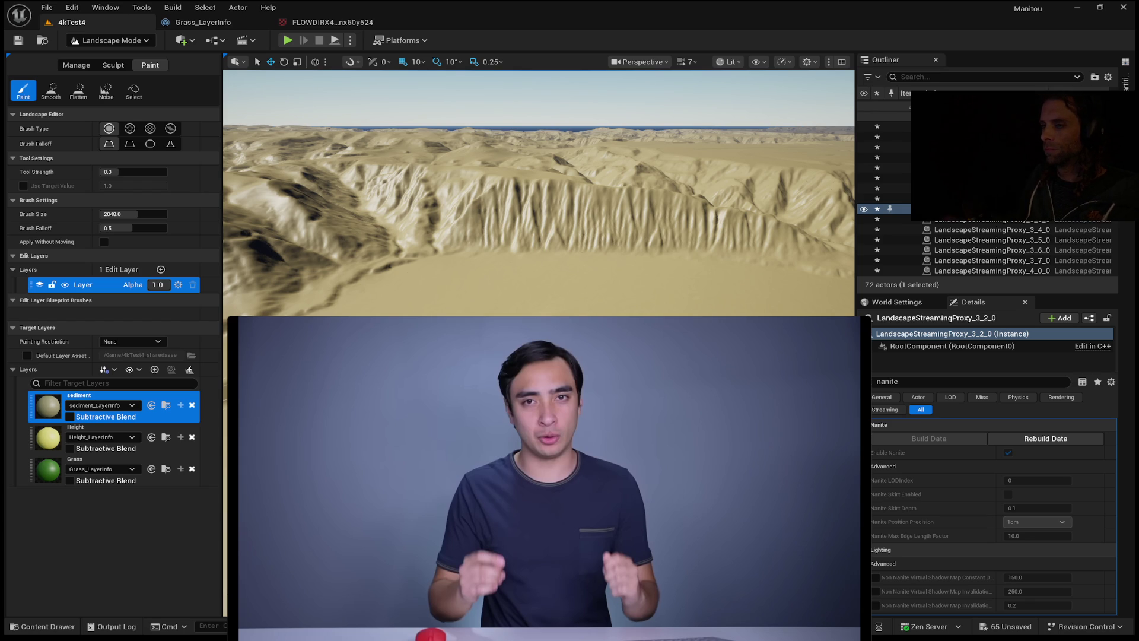
mouse_move(550, 491)
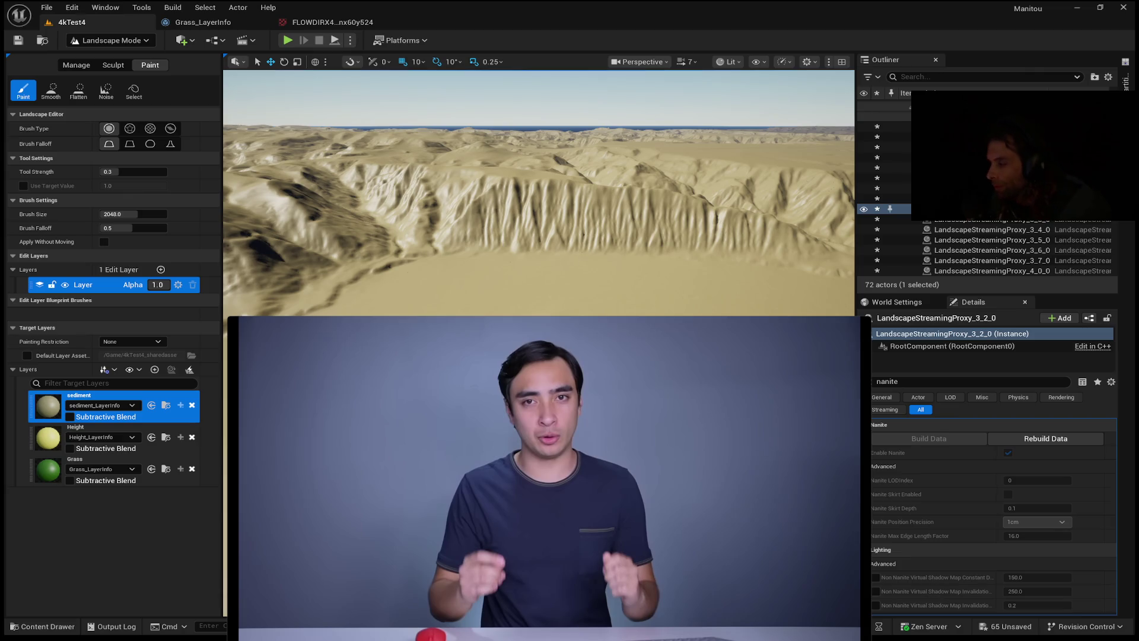
mouse_move(775, 528)
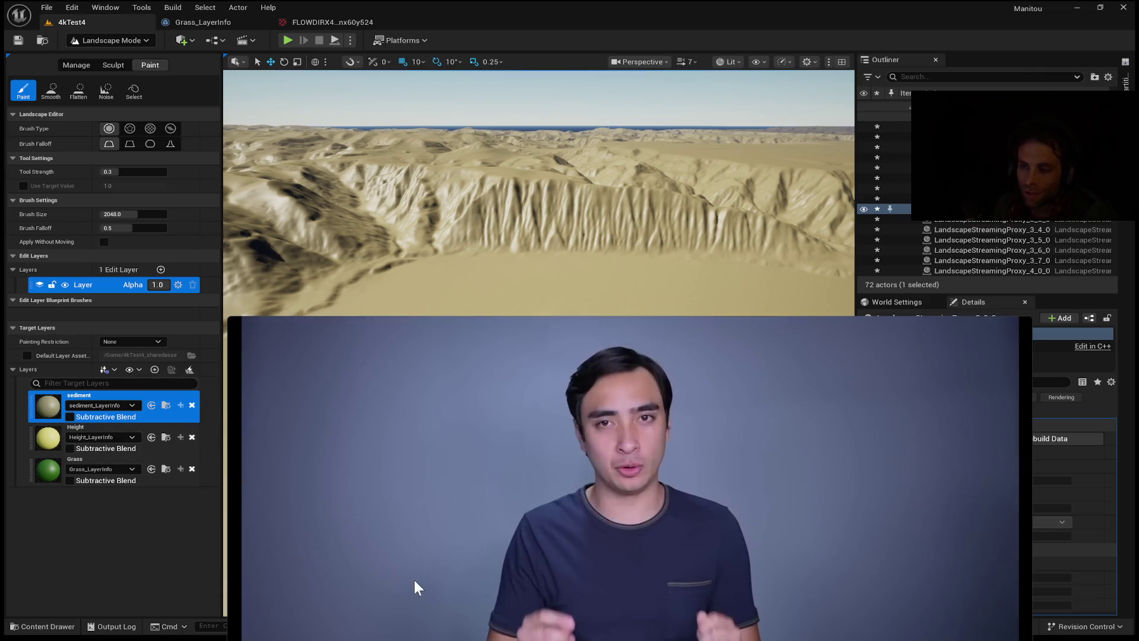
Pause and resume the tutorial until it stops on the M_Landscape material graph.
mouse_move(347, 505)
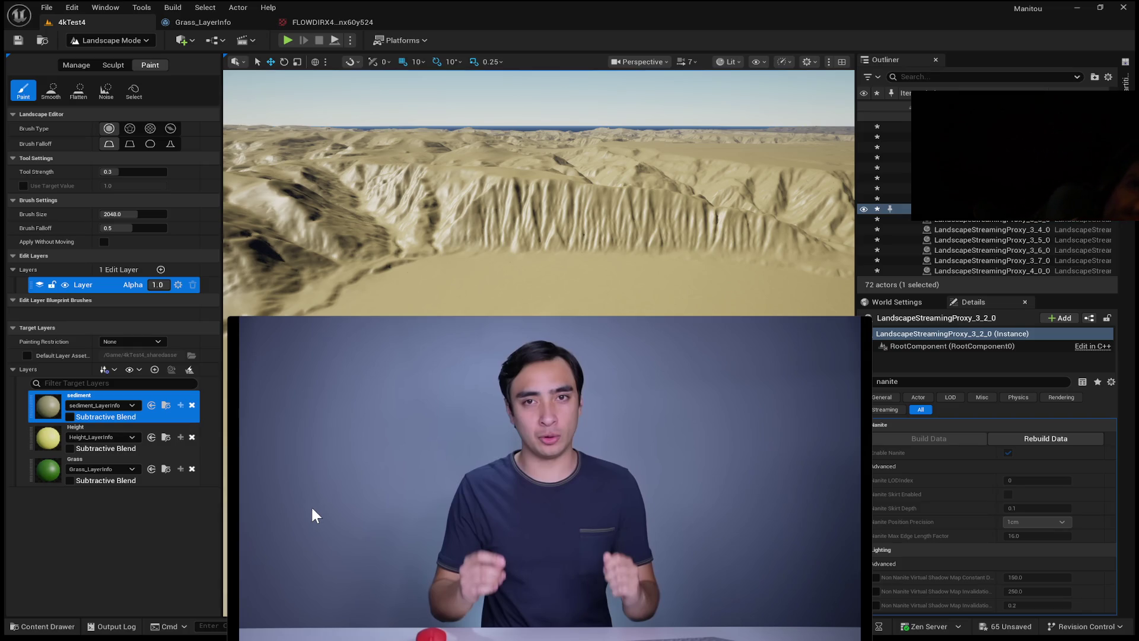
mouse_move(300, 528)
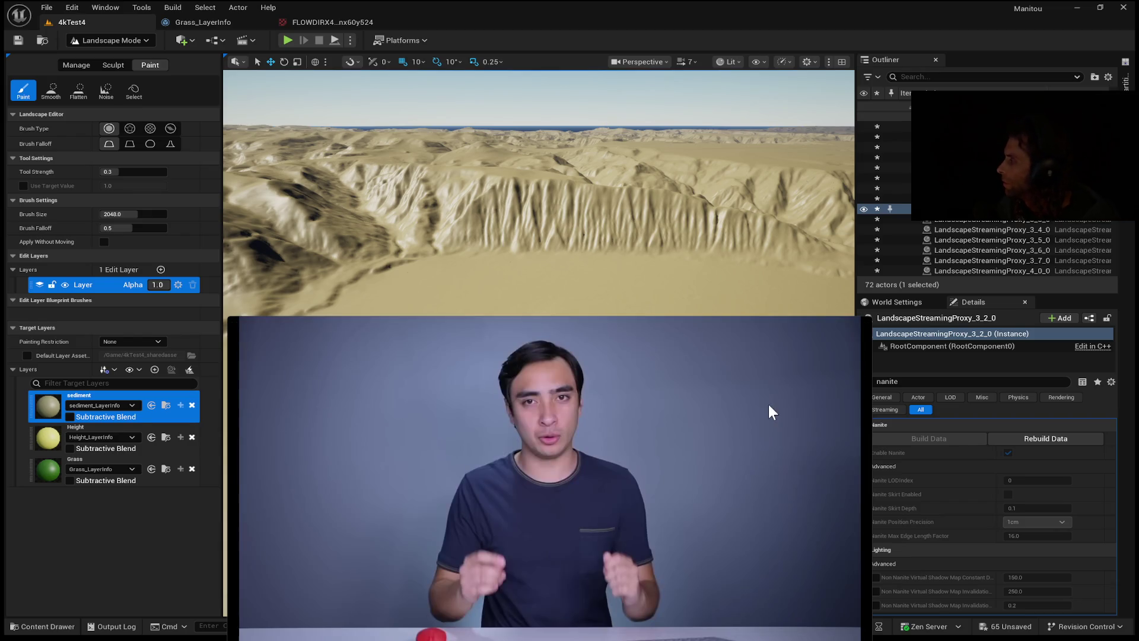
mouse_move(770, 402)
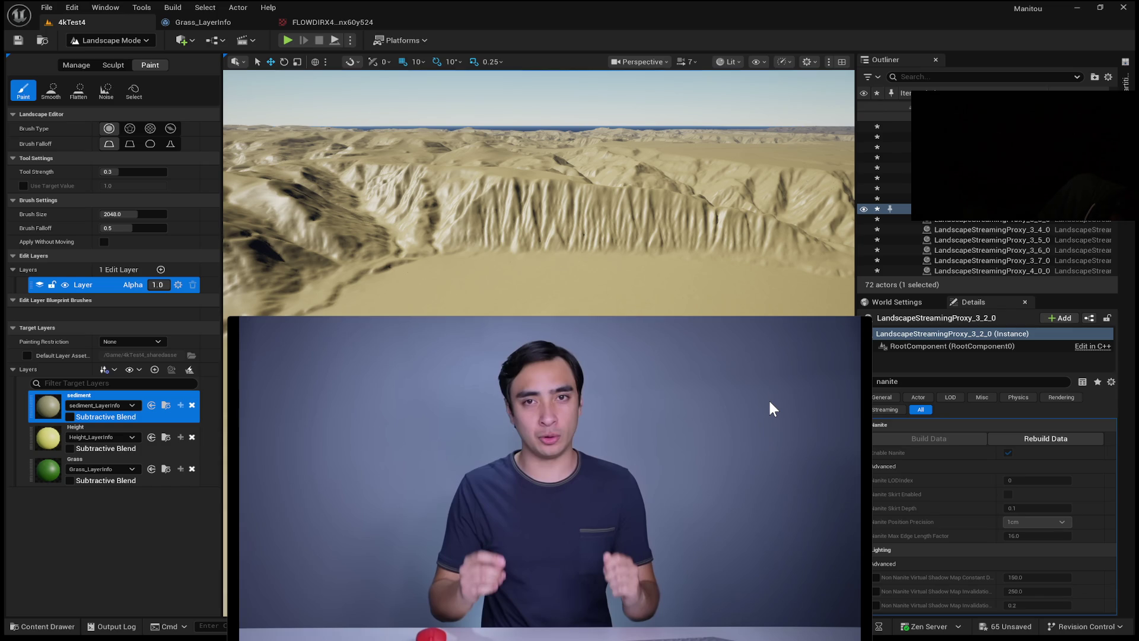
mouse_move(833, 389)
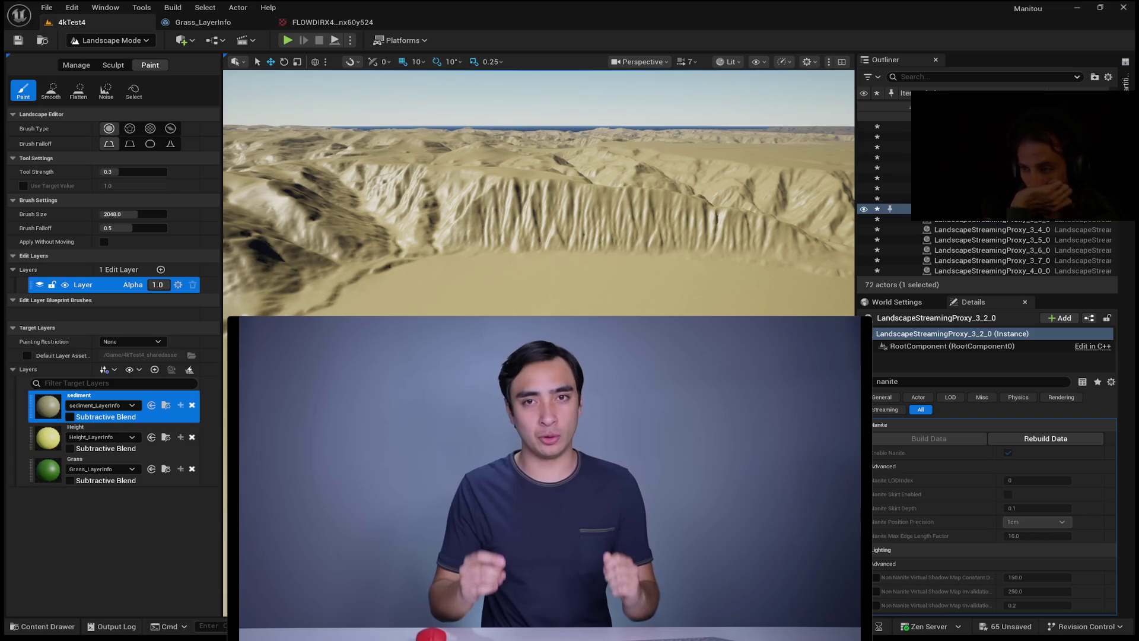
key("space")
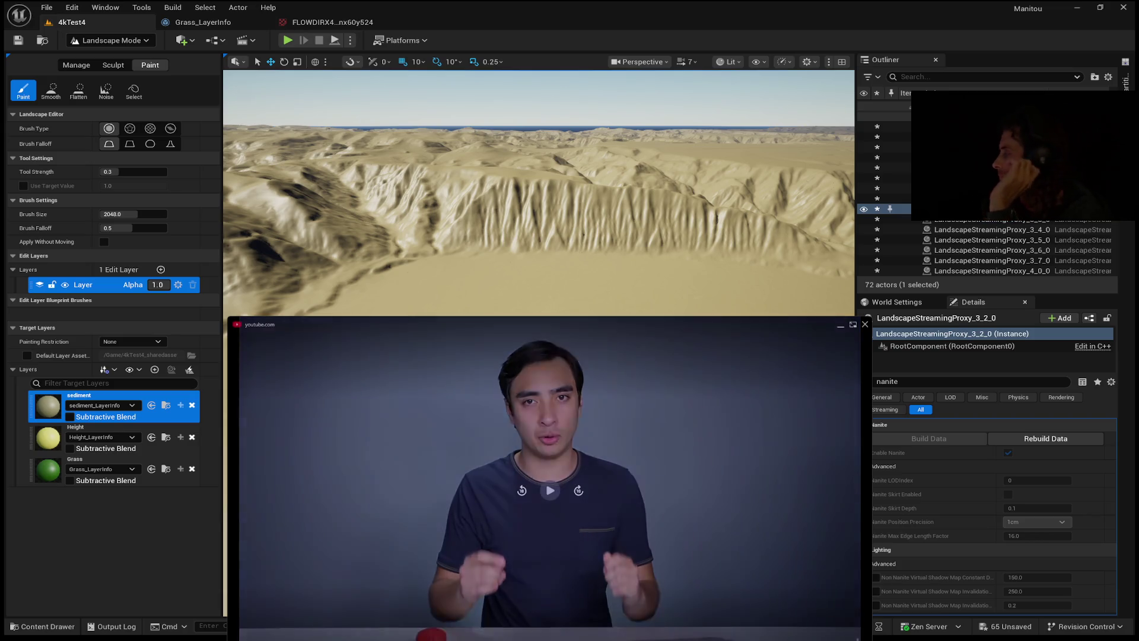
left_click(550, 491)
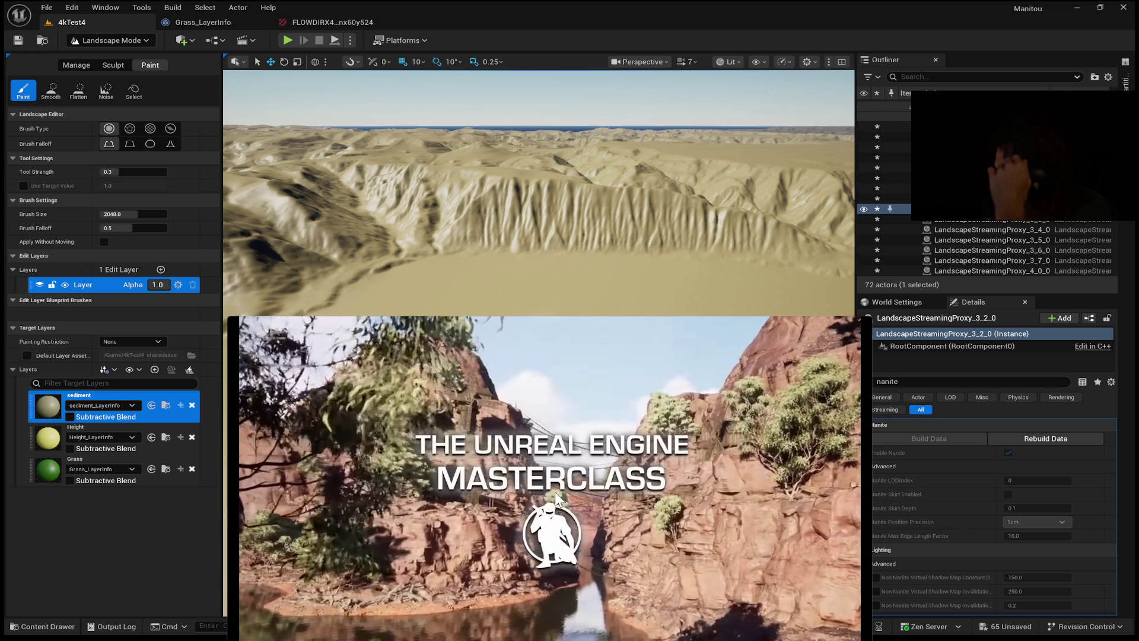
mouse_move(550, 503)
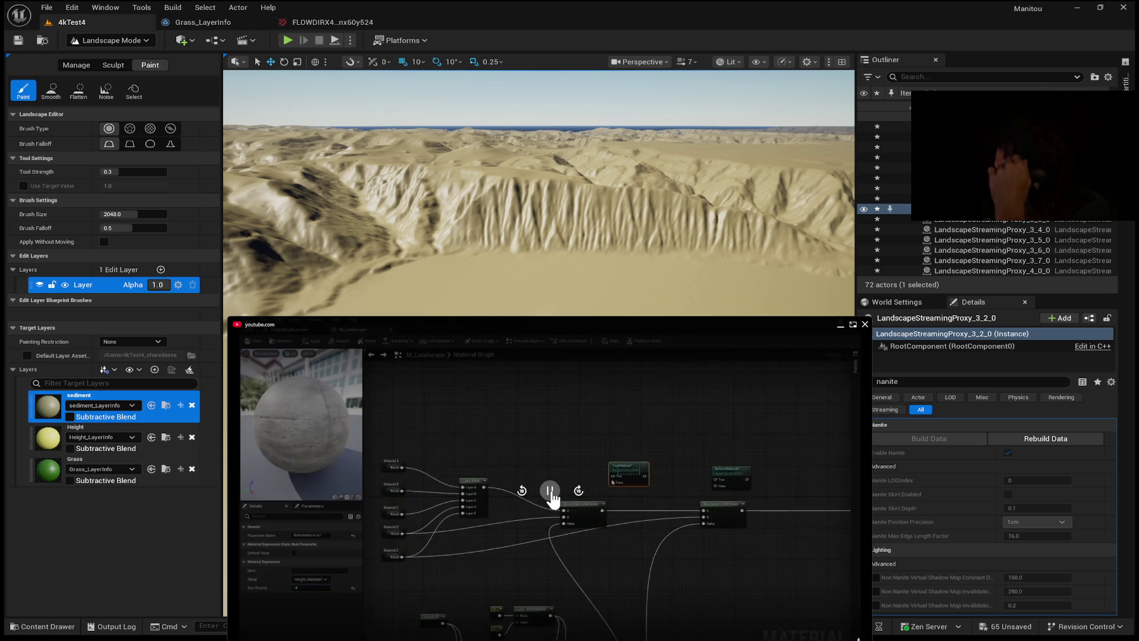
left_click(550, 495)
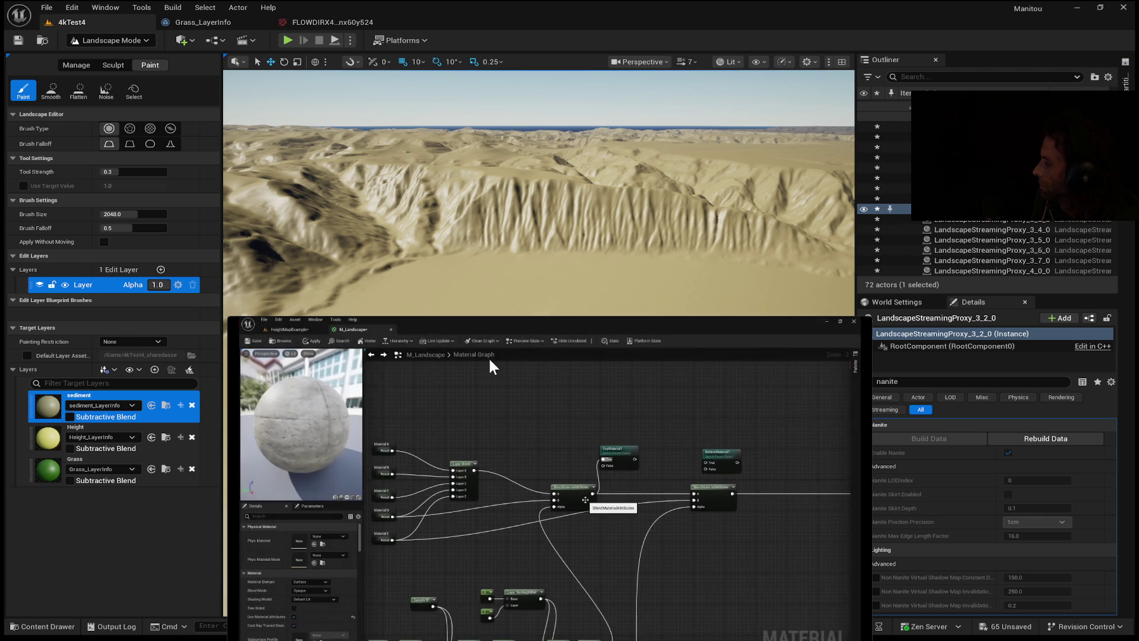
mouse_move(488, 349)
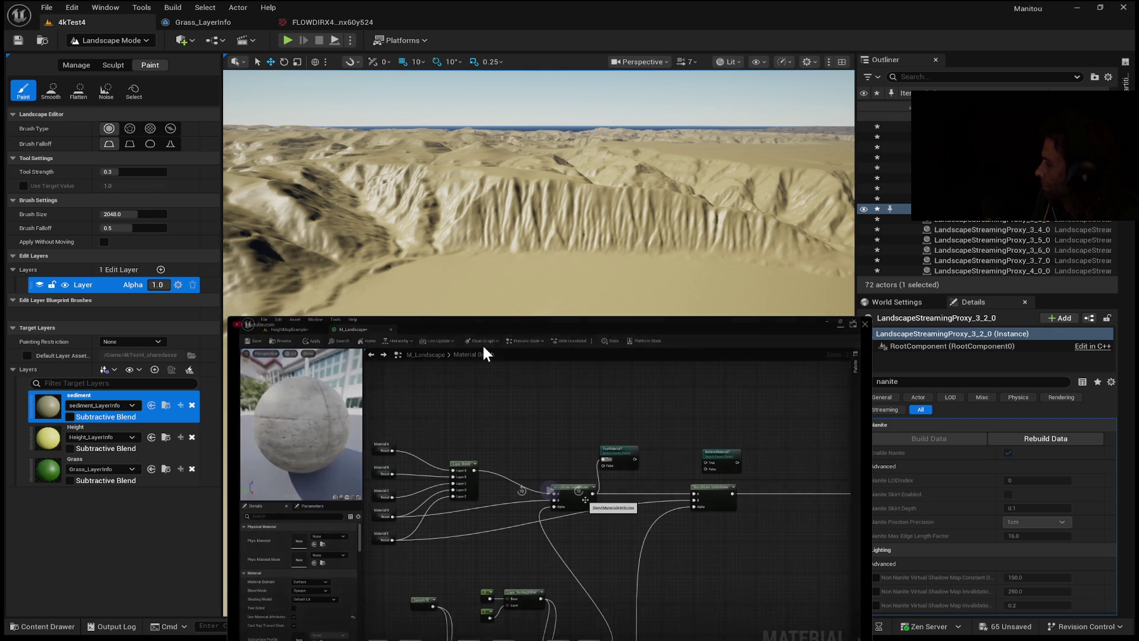
left_click(482, 344)
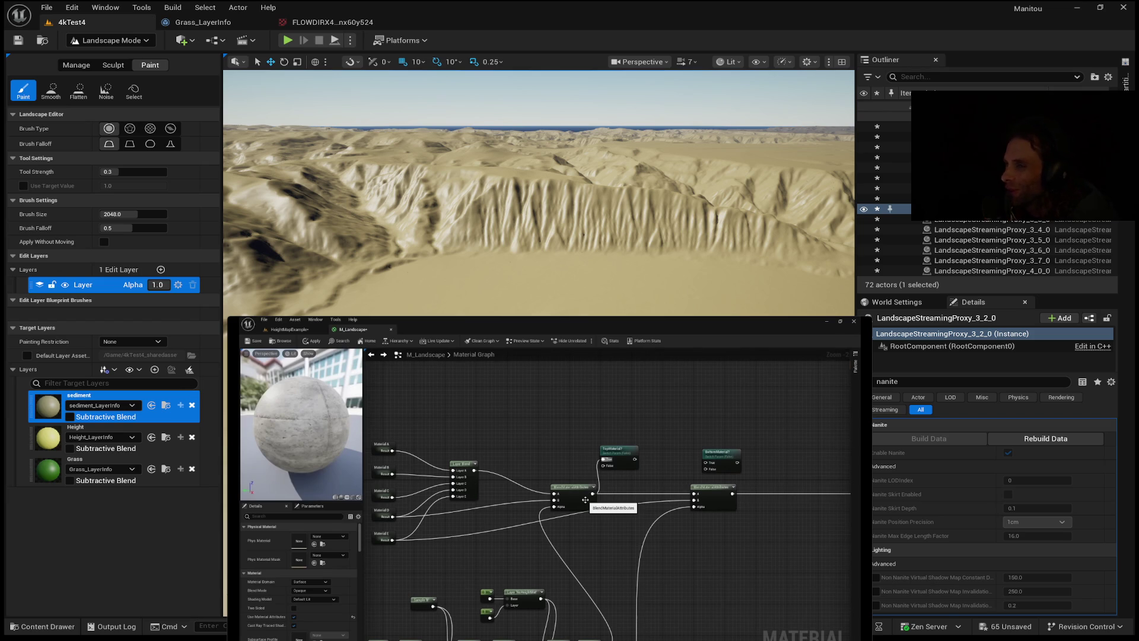
mouse_move(358, 634)
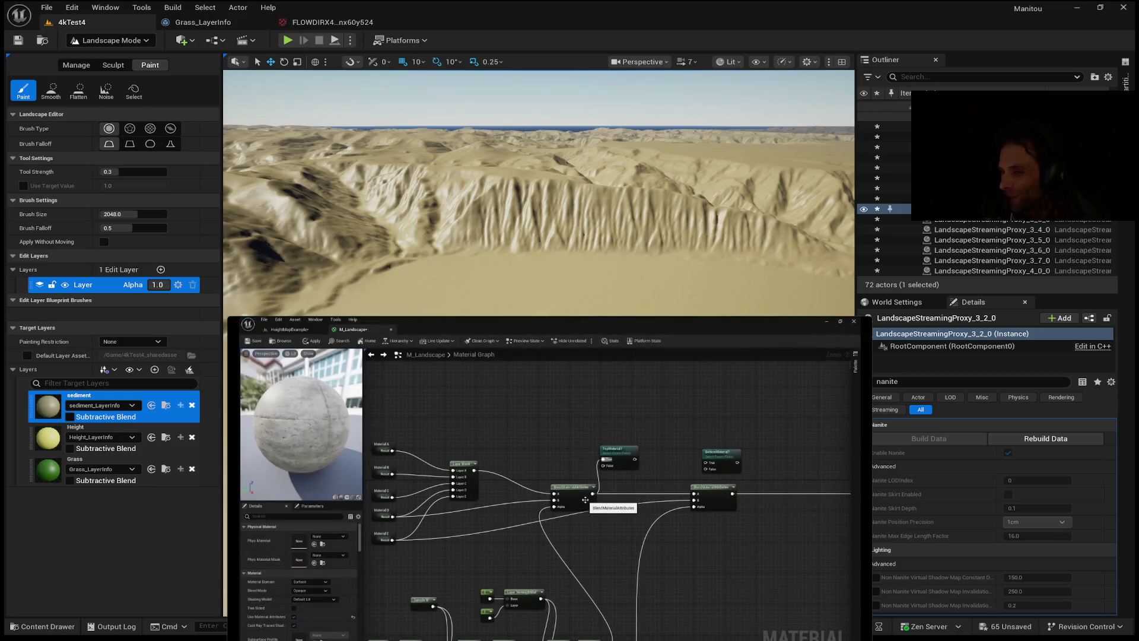
mouse_move(714, 613)
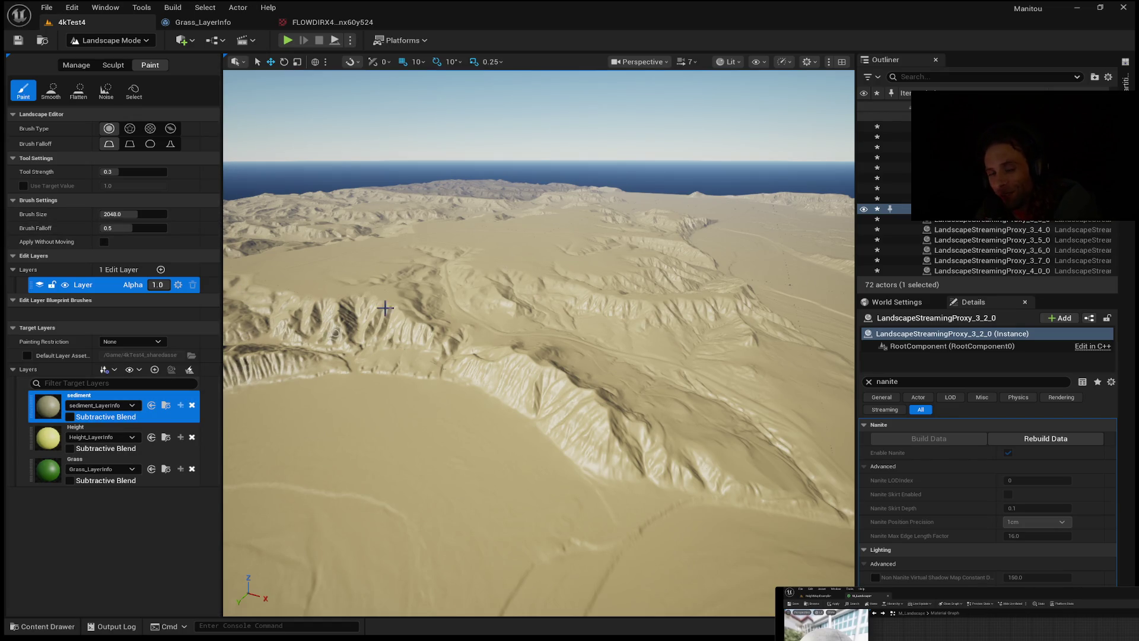
Fly the camera high above the landscape to view the whole terrain with its tile seams.
scroll(546, 248, "down", 10)
scroll(667, 309, "up", 10)
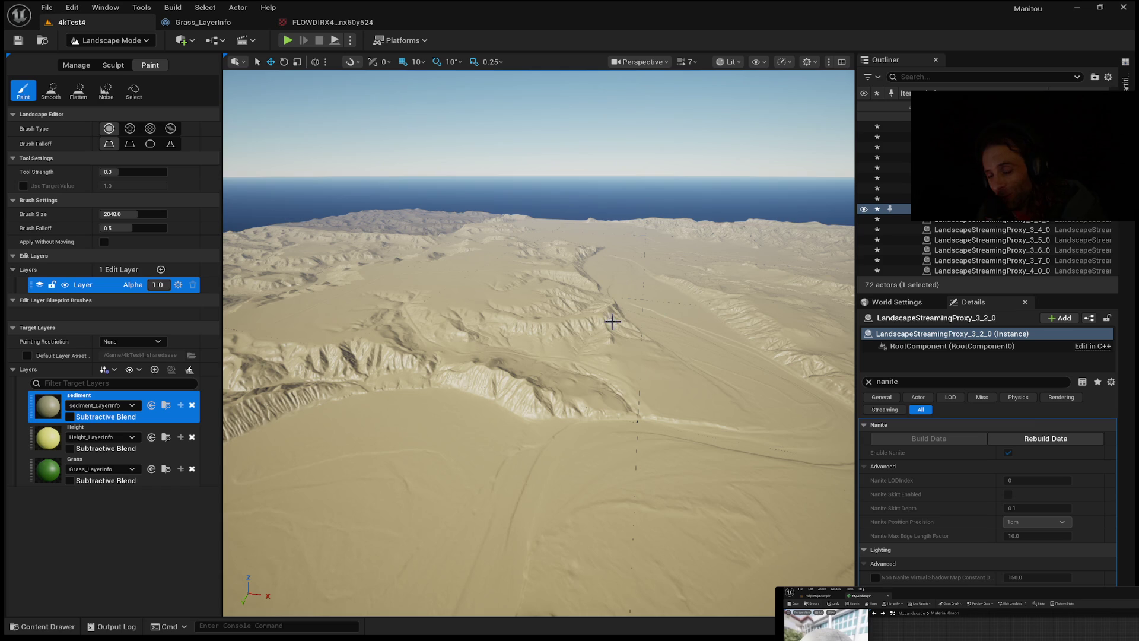
mouse_move(717, 324)
left_mouse_down()
mouse_move(716, 433)
mouse_move(712, 333)
left_mouse_up()
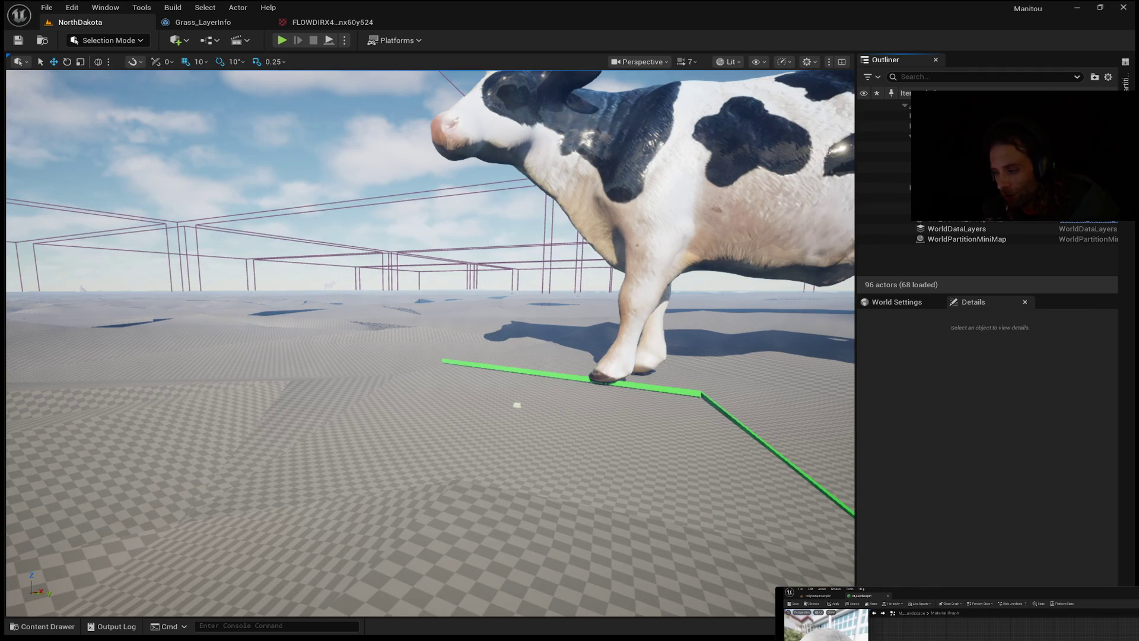
Fly the camera over the NorthDakota terrain past the cow model, tilting up toward the horizon.
mouse_move(431, 344)
left_mouse_down()
mouse_move(430, 403)
mouse_move(430, 332)
left_mouse_up()
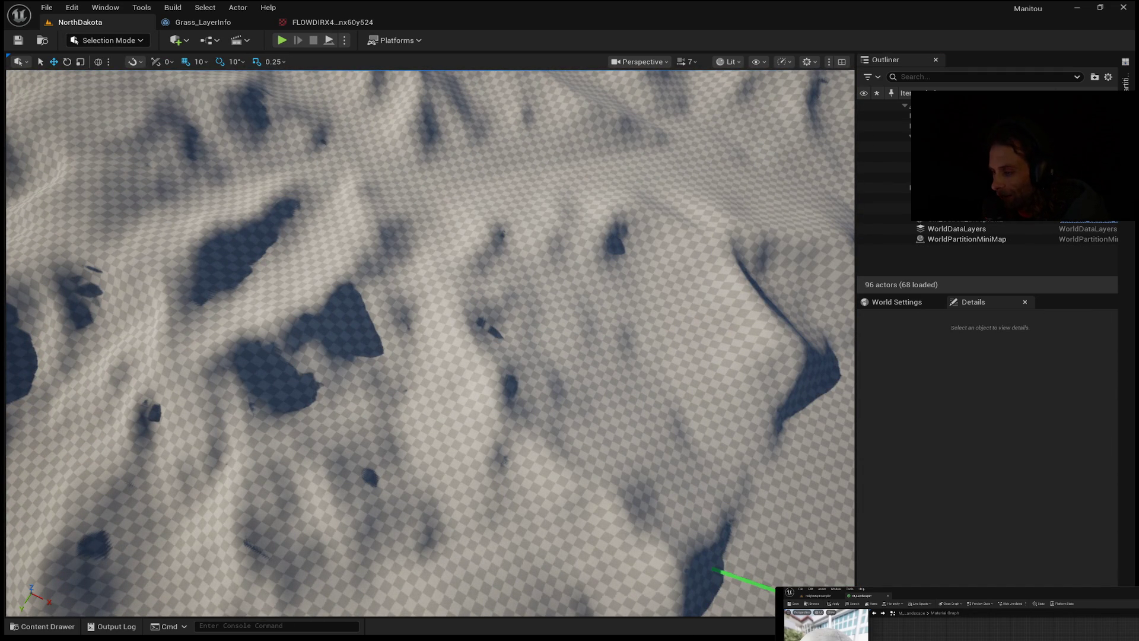
scroll(434, 232, "up", 1)
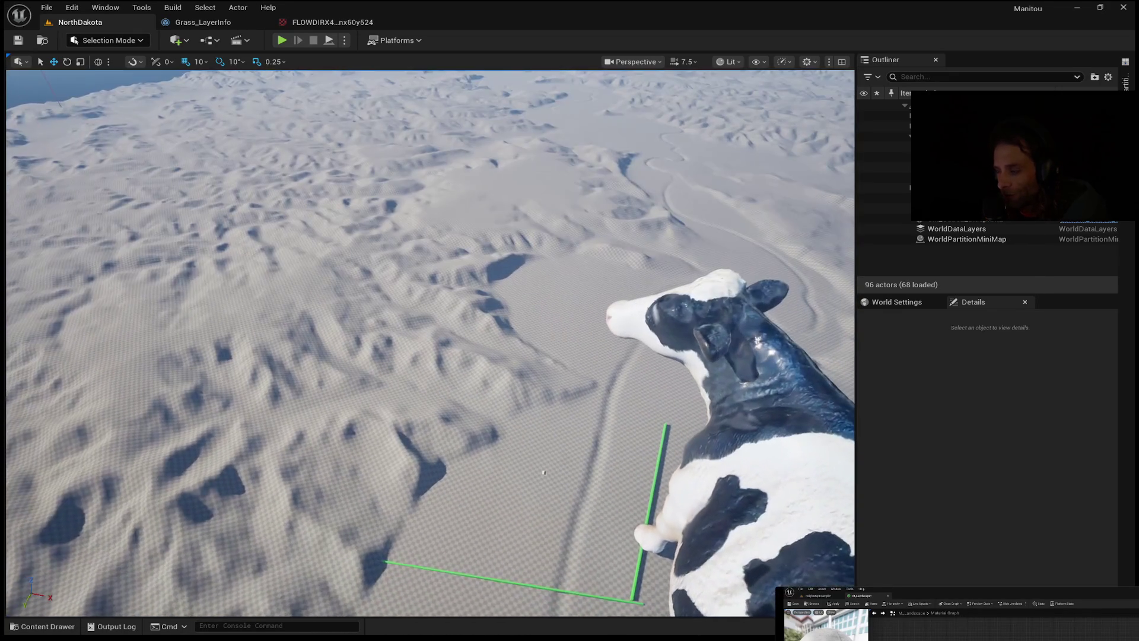
left_click_drag(430, 345, 474, 320)
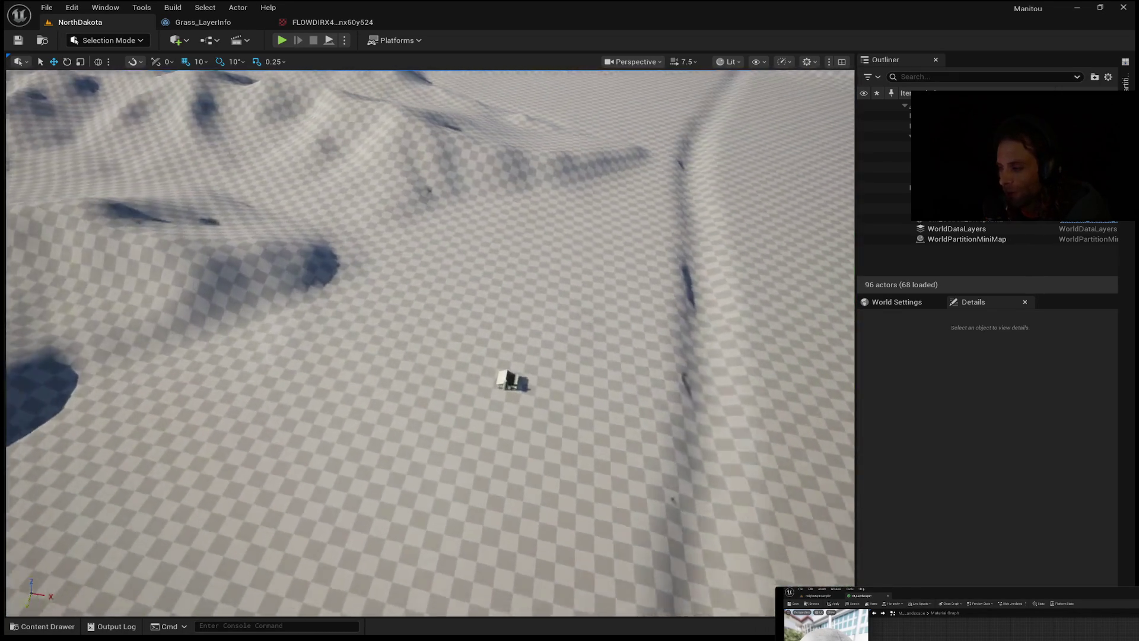
mouse_move(430, 344)
left_mouse_down()
mouse_move(442, 279)
mouse_move(406, 252)
mouse_move(421, 264)
mouse_move(398, 261)
mouse_move(442, 258)
mouse_move(430, 260)
mouse_move(454, 281)
left_mouse_up()
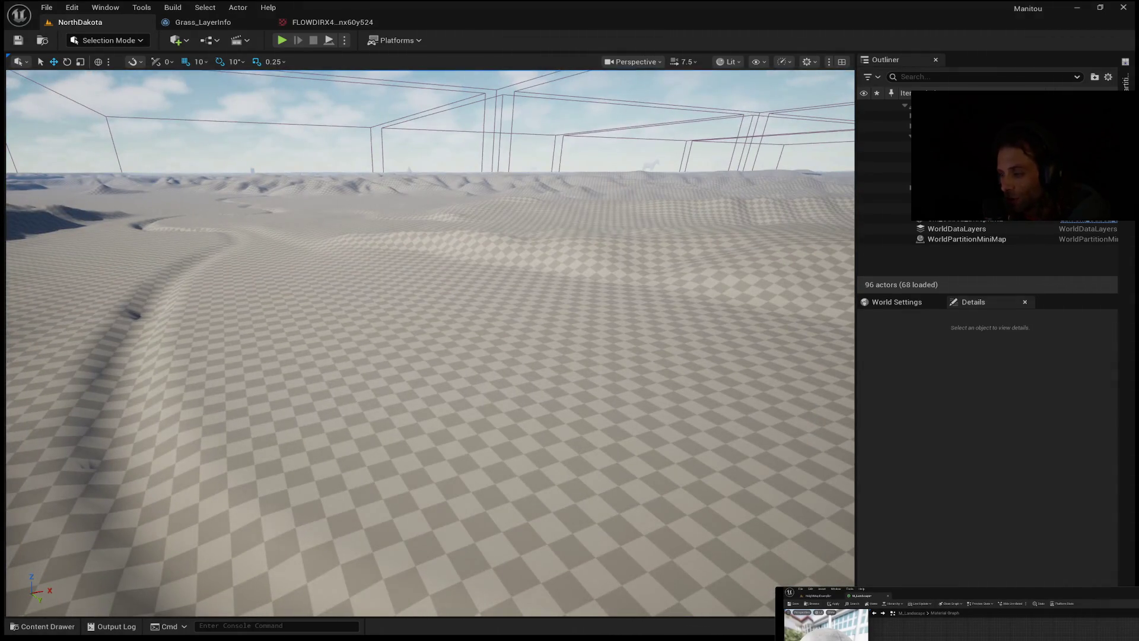
scroll(483, 412, "up", 1)
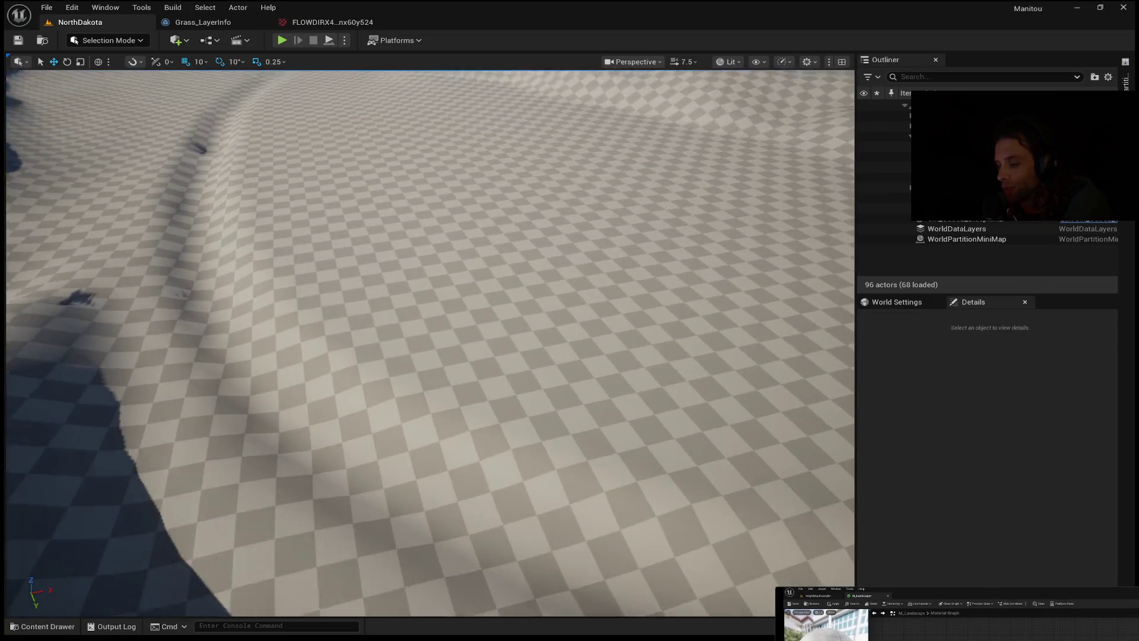
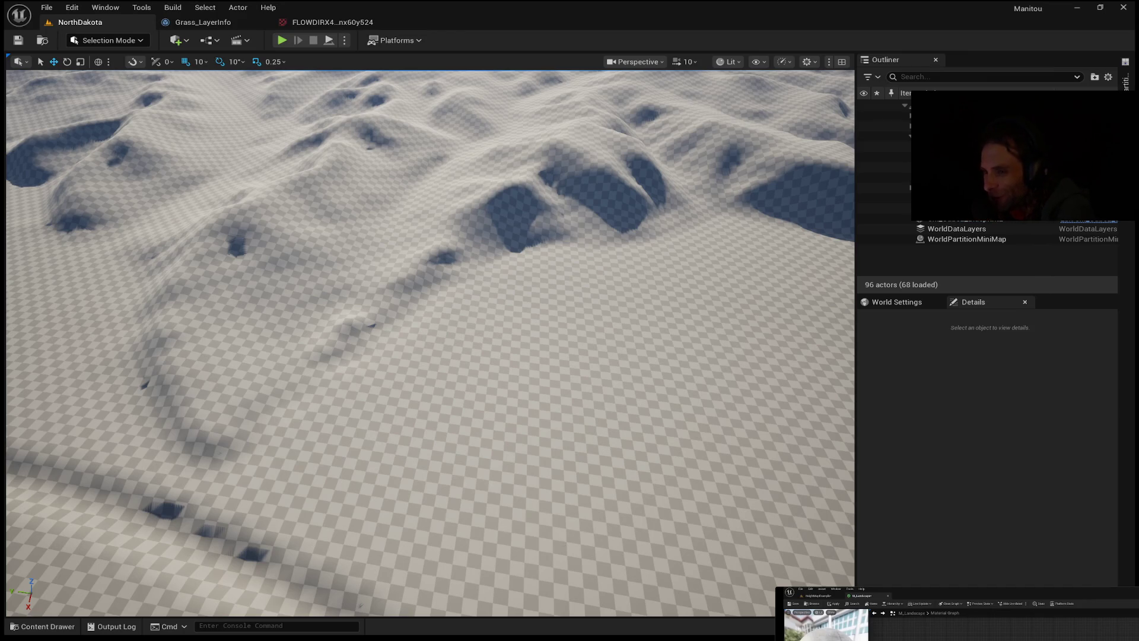
Fly the camera forward over the North Dakota terrain to the winding river channels, then pull back for a wider view.
key("w")
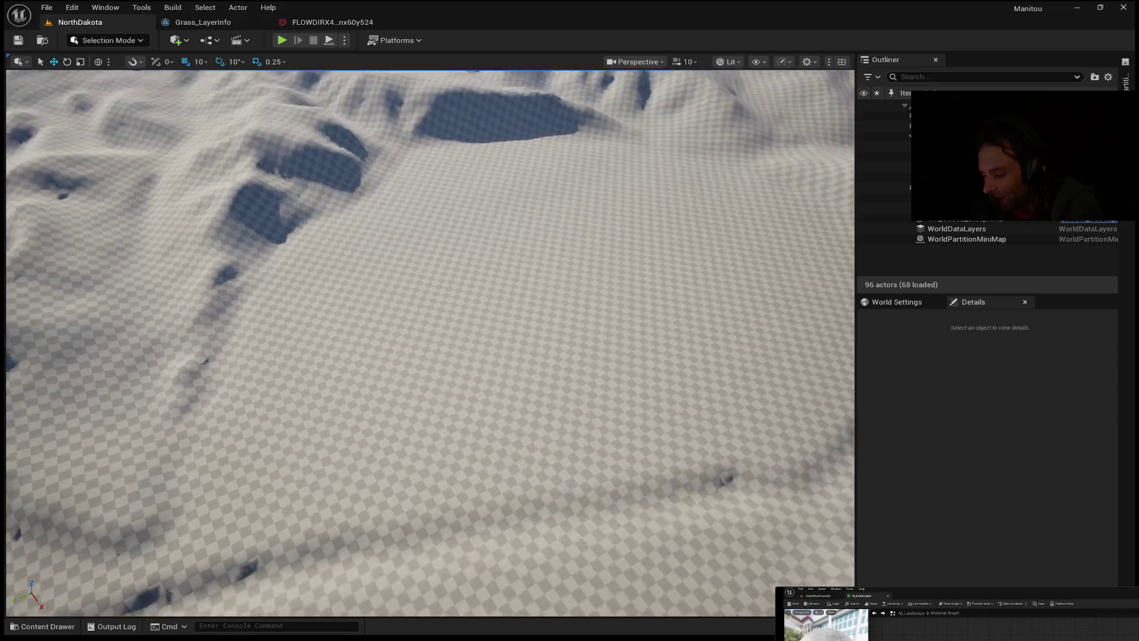
key("w")
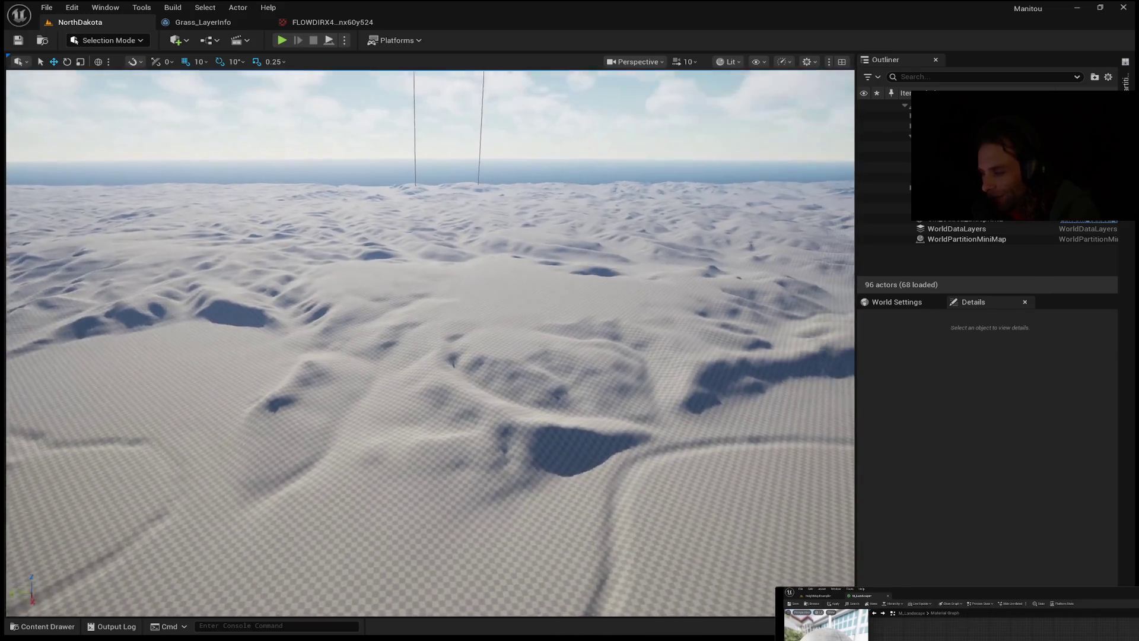
key("w")
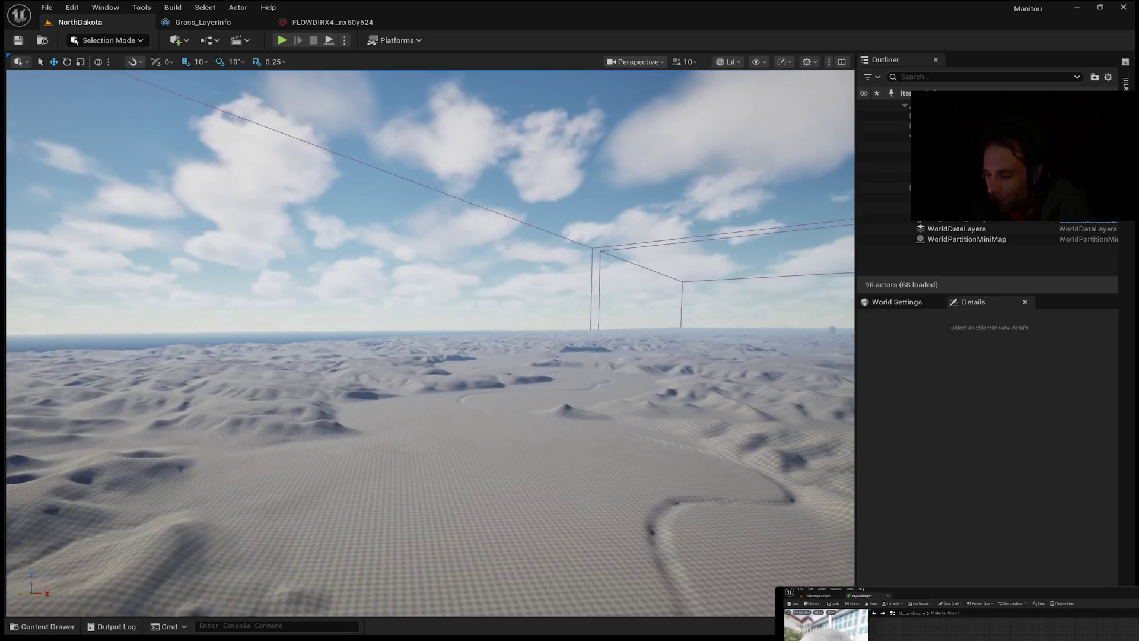
key("w")
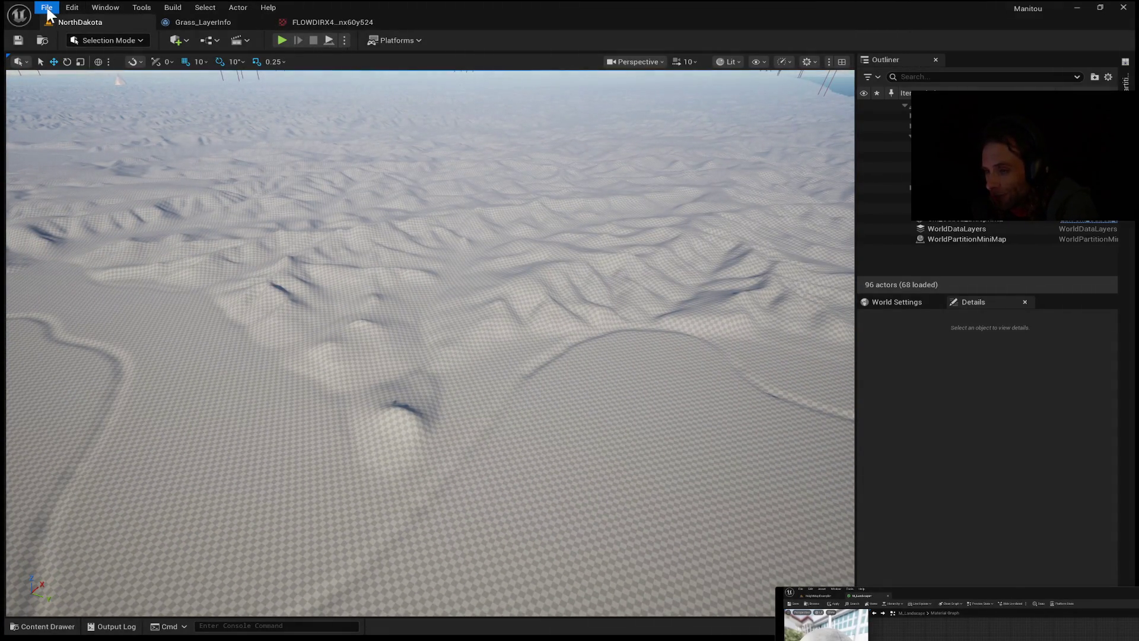
key("w")
key("s")
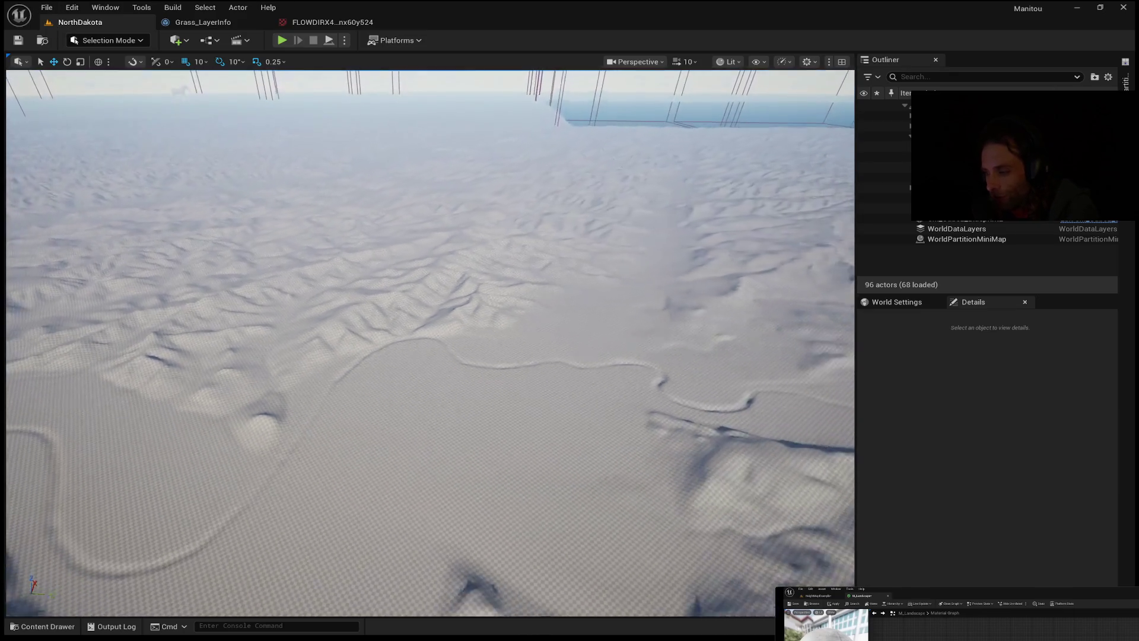